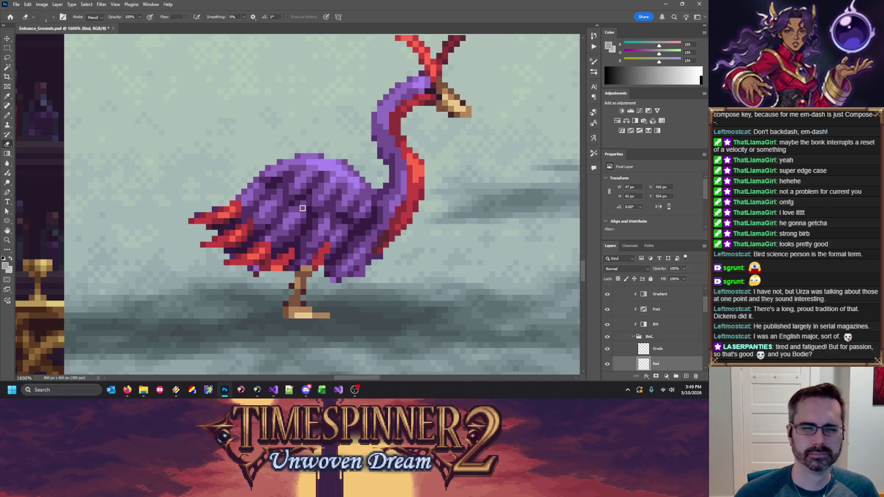
Step: Sample reds from the tail and erase the red pixel at the tail tip
key(b)
alt+click(258, 245)
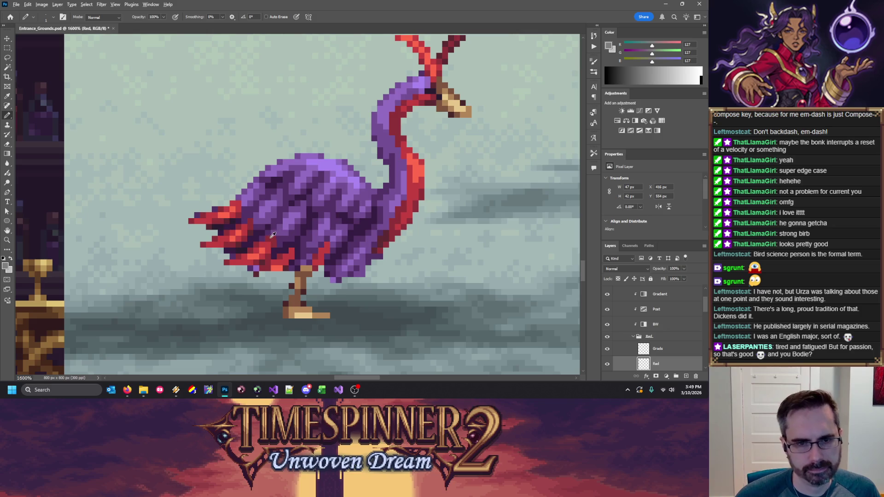
alt+click(265, 257)
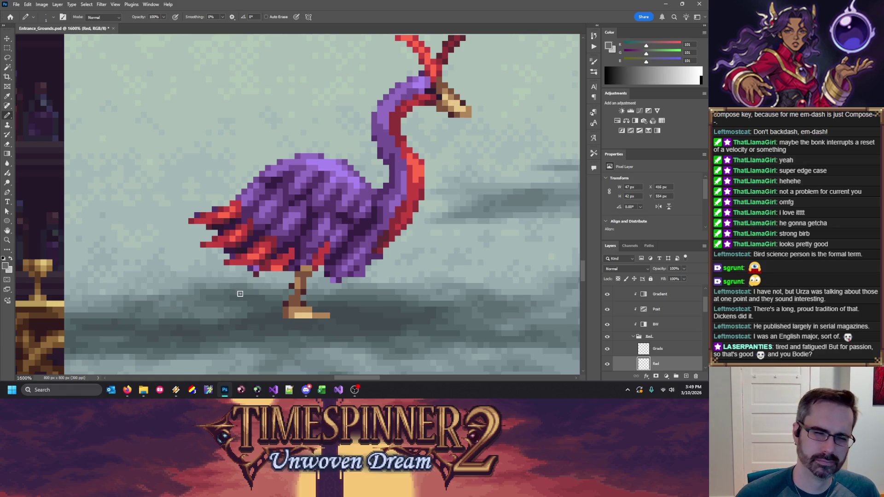
key(e)
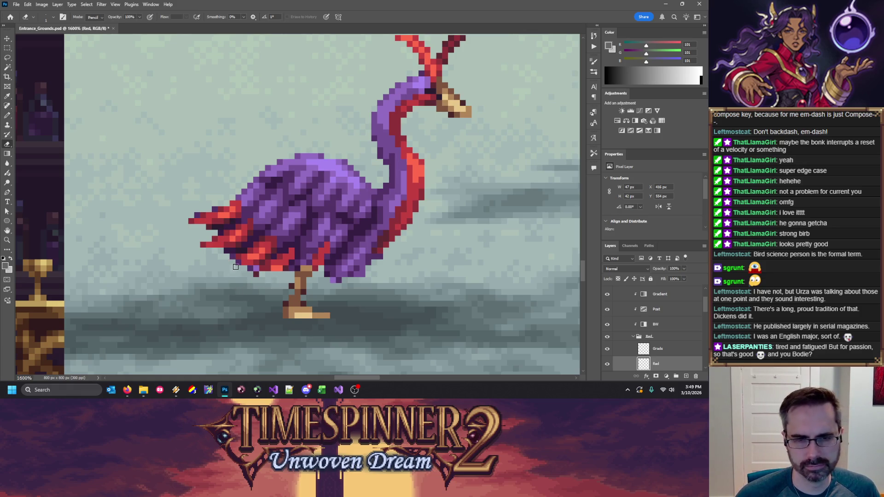
key(b)
alt+click(243, 266)
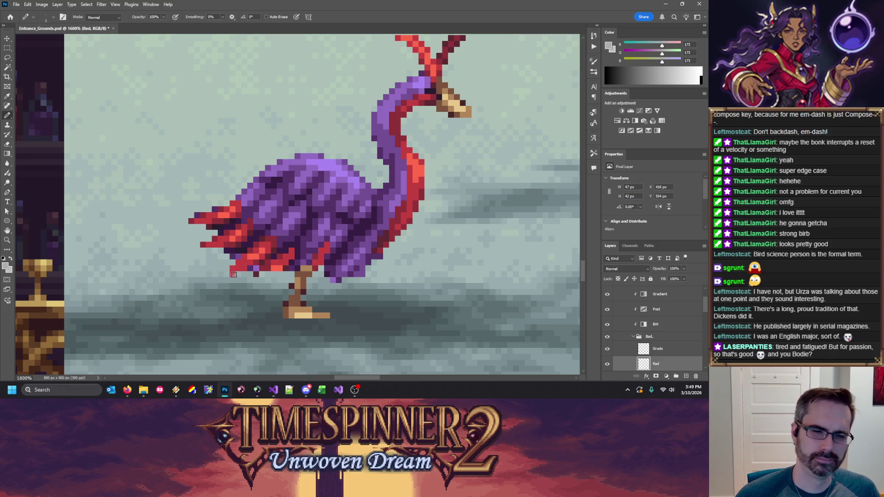
key(e)
click(233, 274)
key(b)
Step: Repaint the lower tail feathers with mid, bright, deeper and darkest tail reds
alt+click(249, 251)
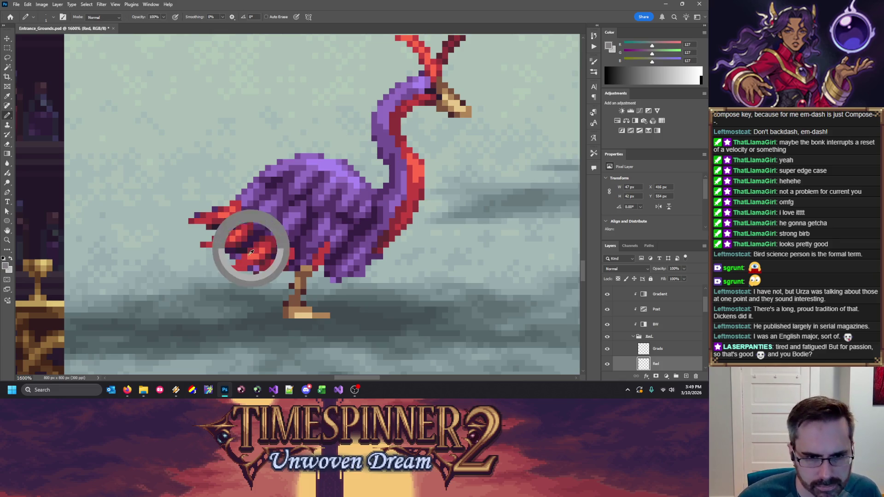
alt+click(251, 263)
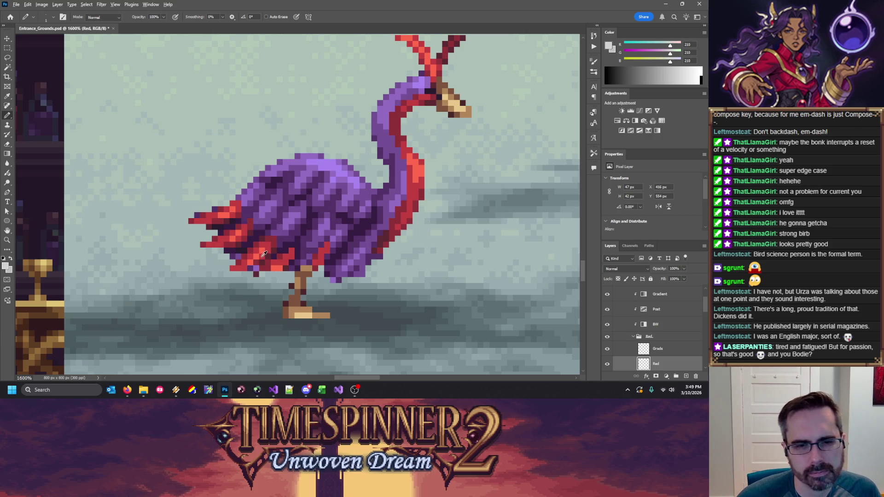
alt+click(256, 263)
alt+click(264, 260)
alt+click(254, 270)
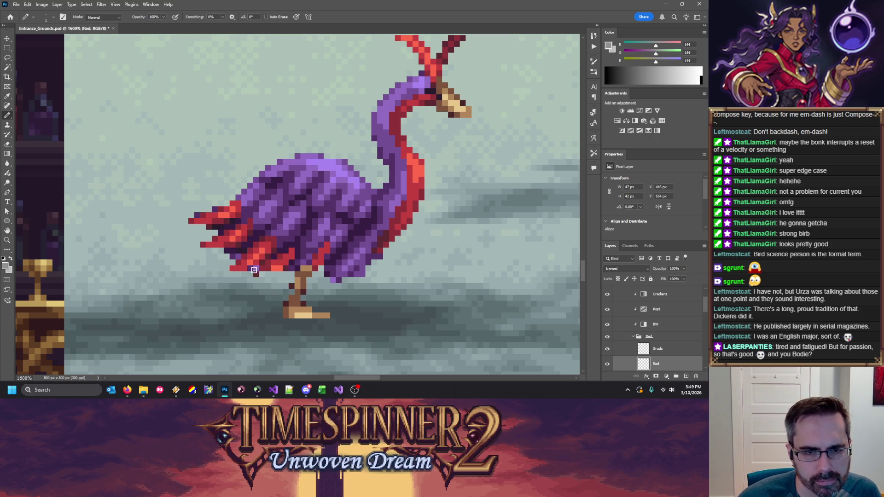
alt+click(261, 263)
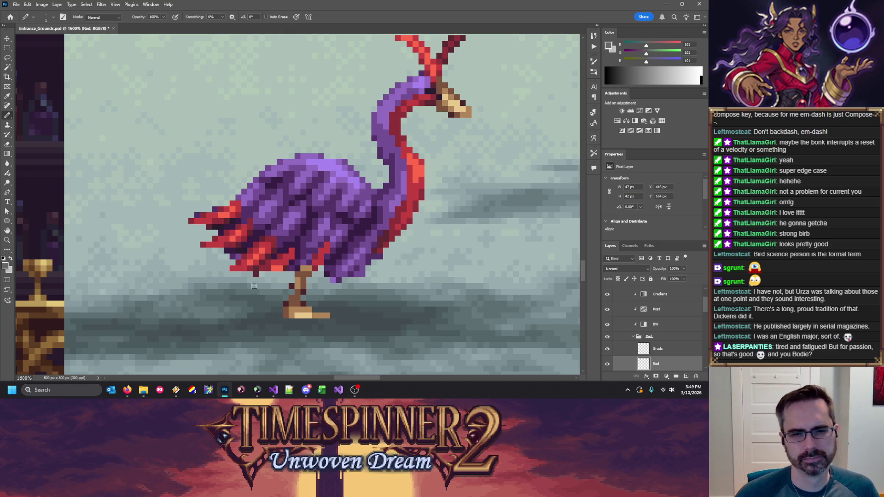
key(e)
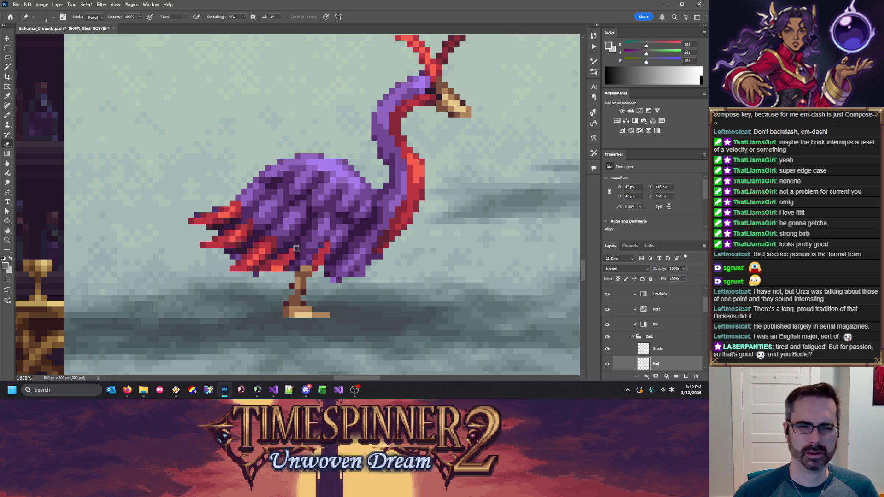
key(b)
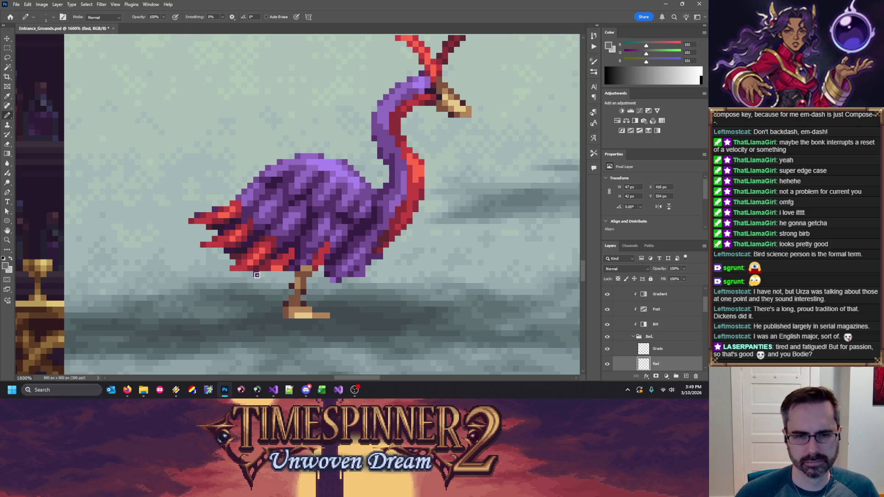
Step: Paint light red, then darker and darkest red shading under the belly toward the leg
alt+click(278, 263)
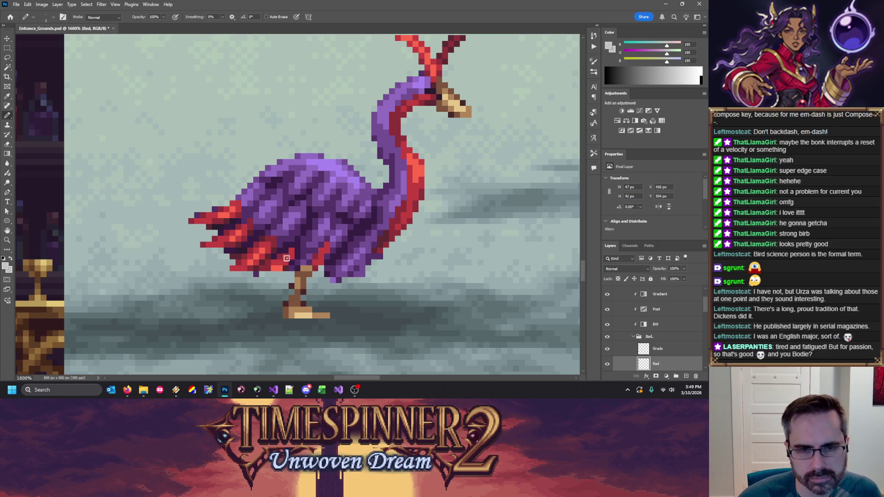
drag(276, 268, 280, 281)
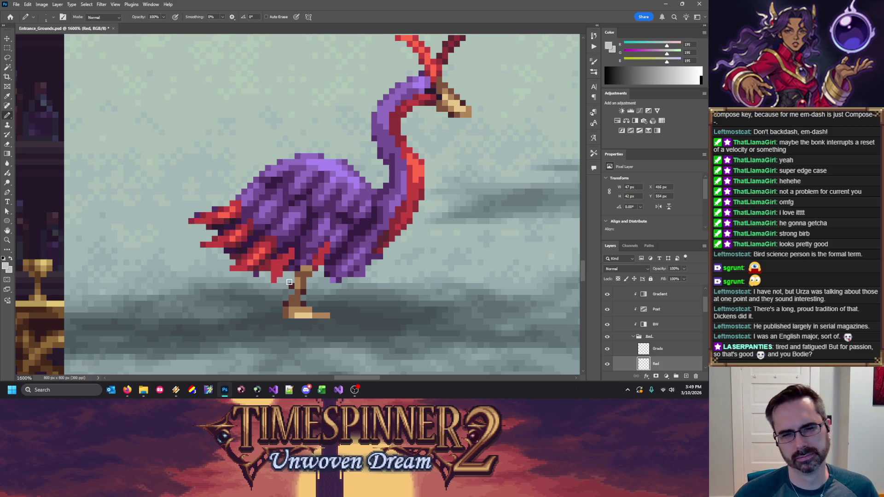
alt+click(265, 264)
click(275, 262)
drag(289, 263, 292, 249)
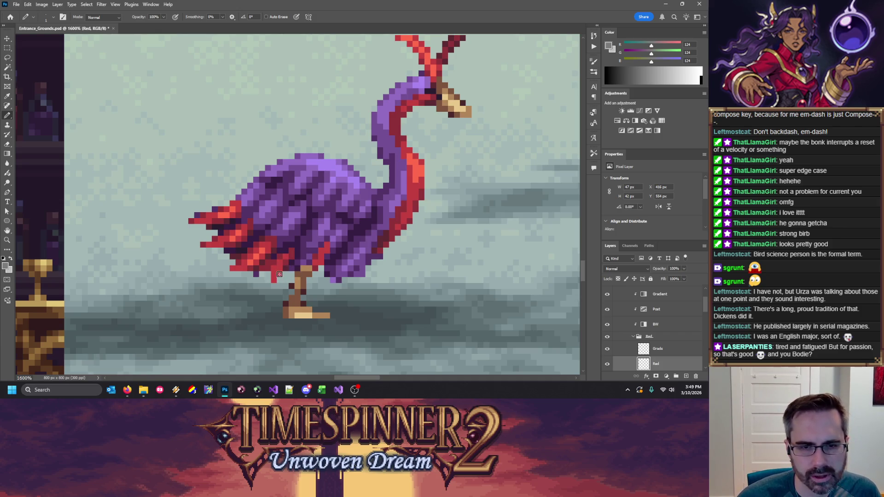
alt+click(267, 255)
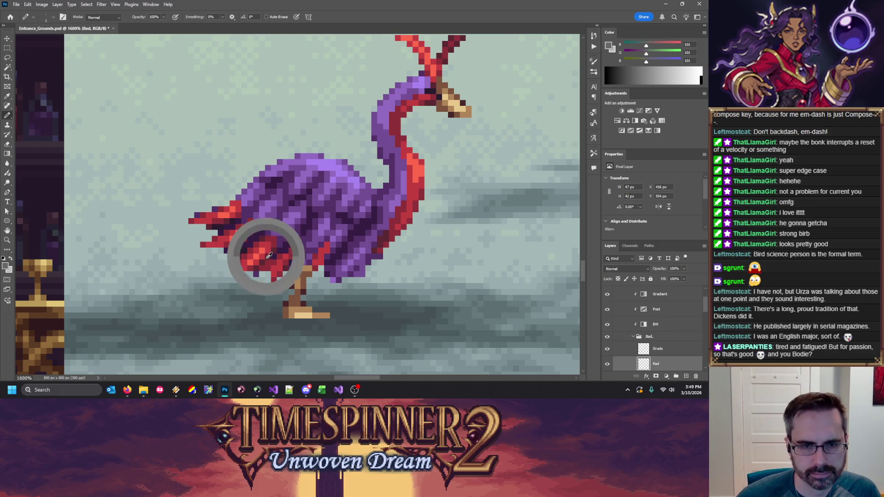
click(262, 268)
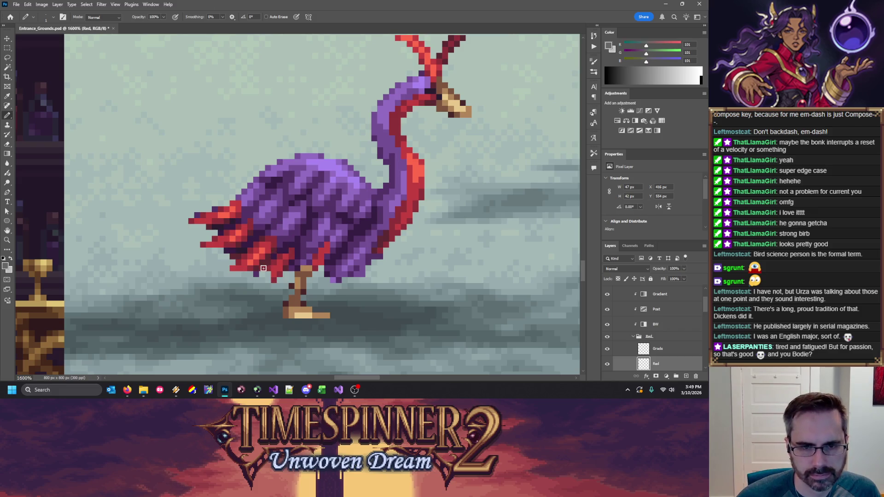
click(291, 264)
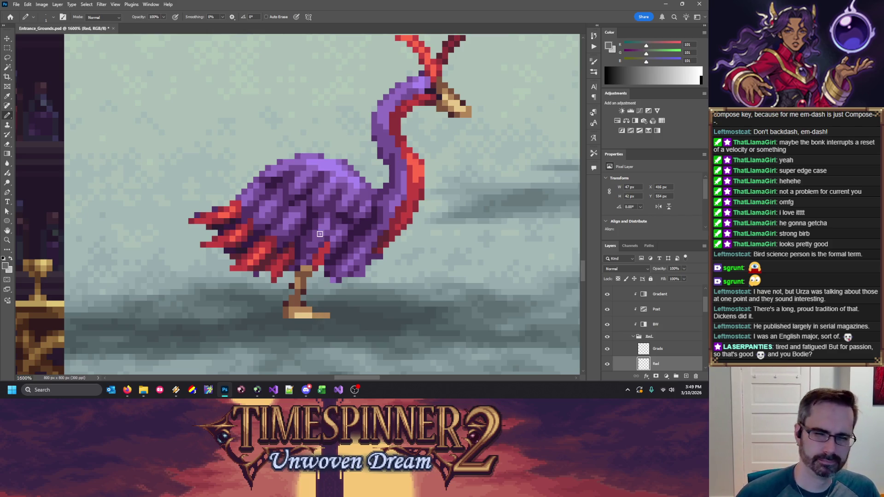
Step: Retouch the tail feathers with light and darker reds, then save the file
key(x)
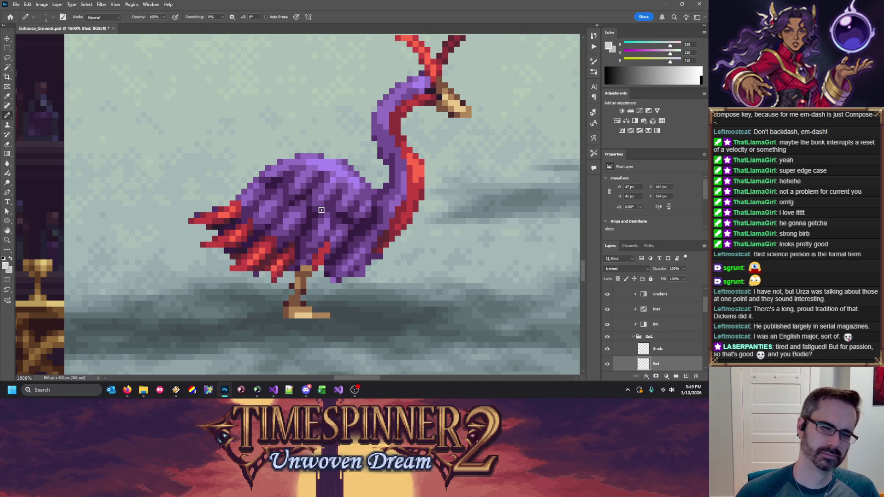
alt+click(267, 276)
alt+click(267, 276)
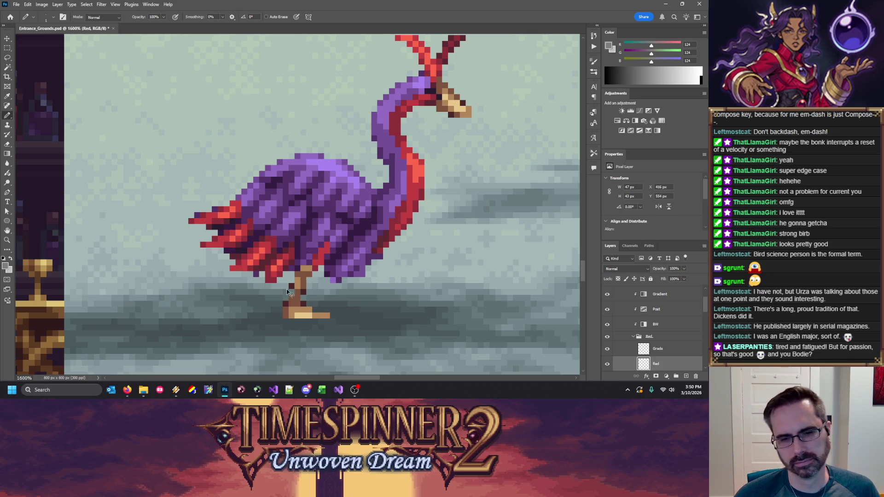
key(ctrl+s)
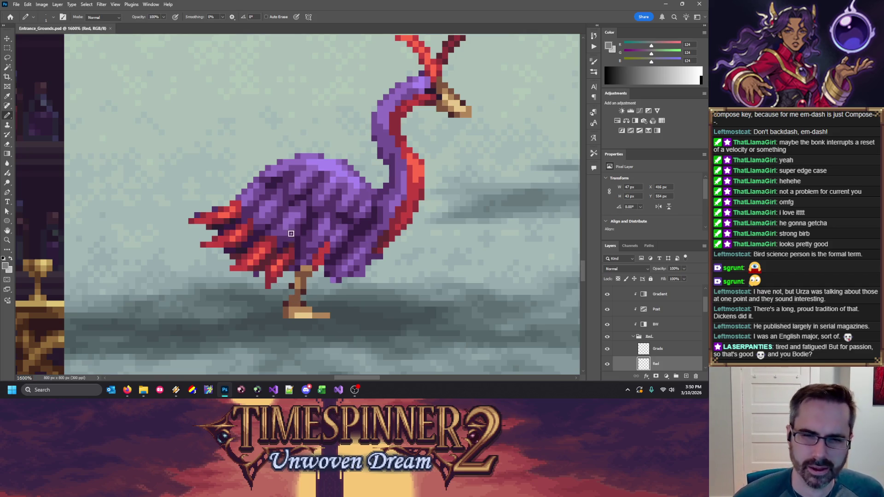
Step: Shade the lower body with mid and darker reds down toward the leg
alt+click(324, 250)
alt+click(320, 250)
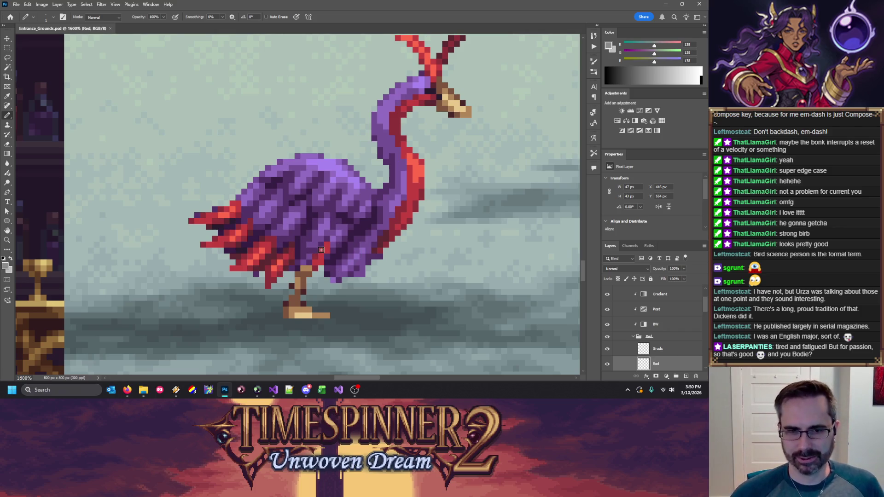
click(322, 250)
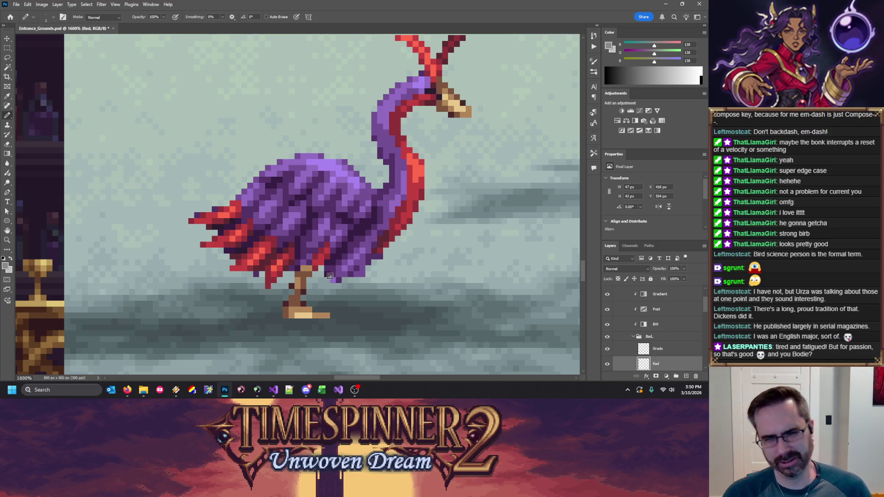
key(e)
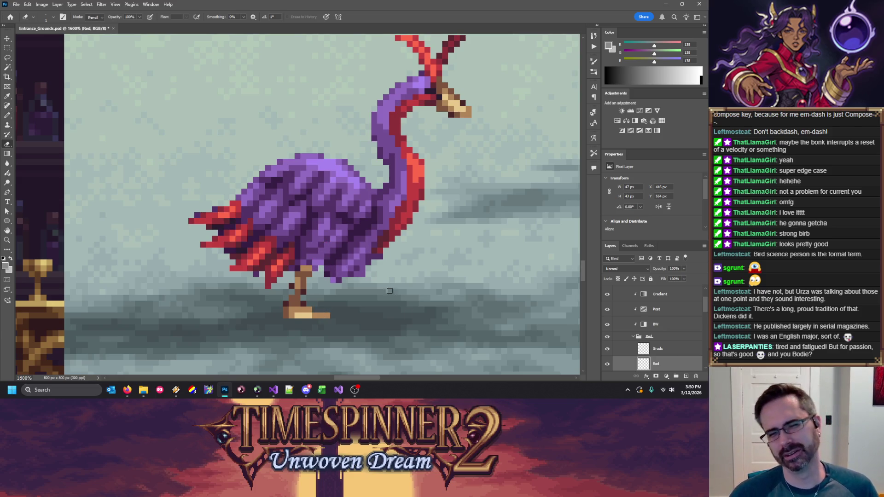
key(b)
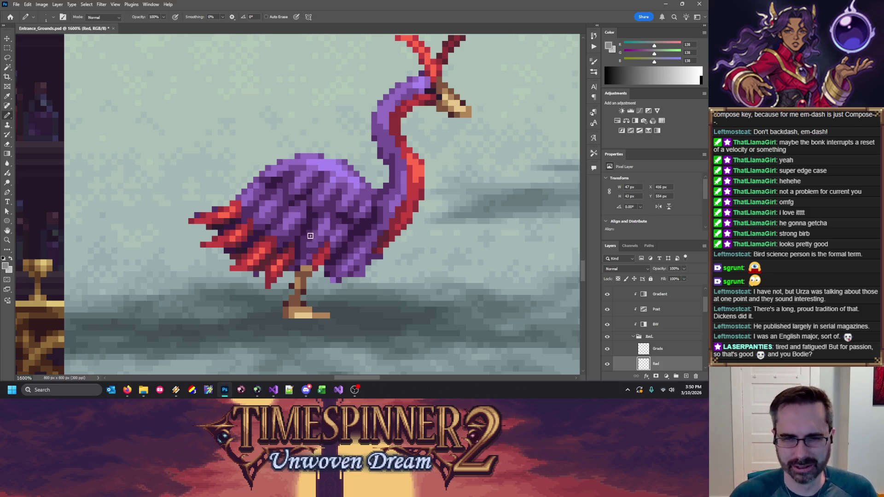
alt+click(321, 259)
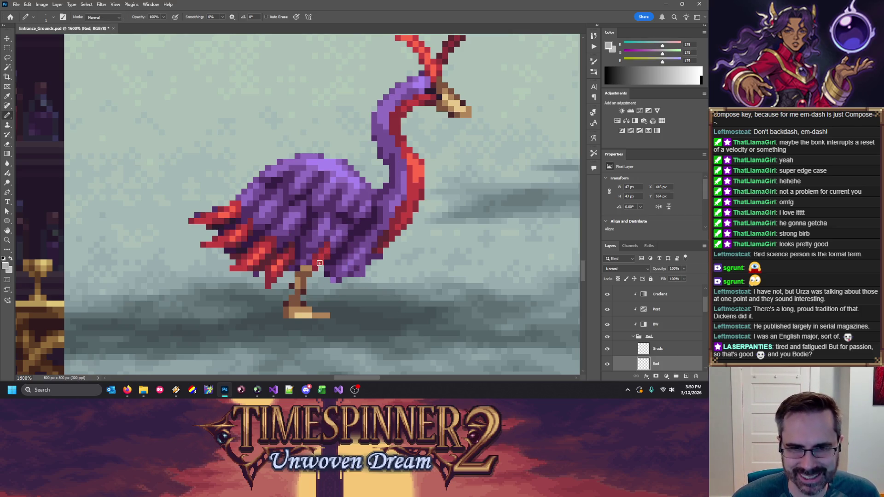
alt+click(307, 258)
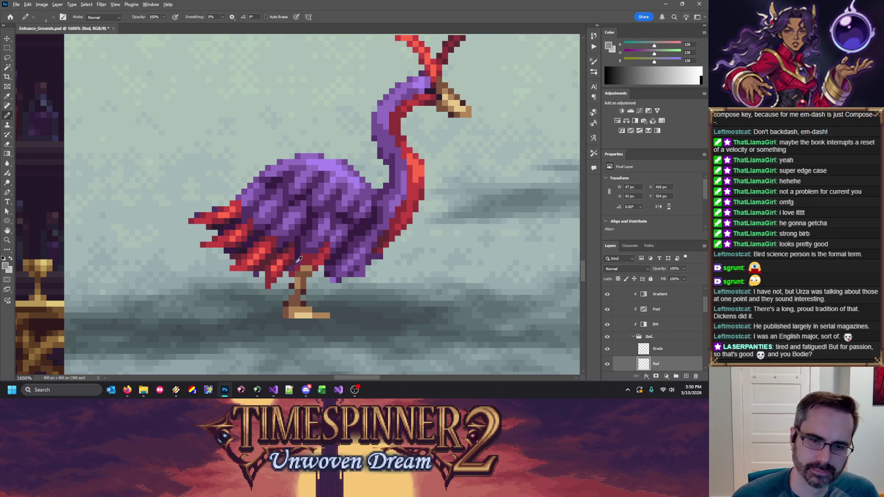
alt+click(297, 266)
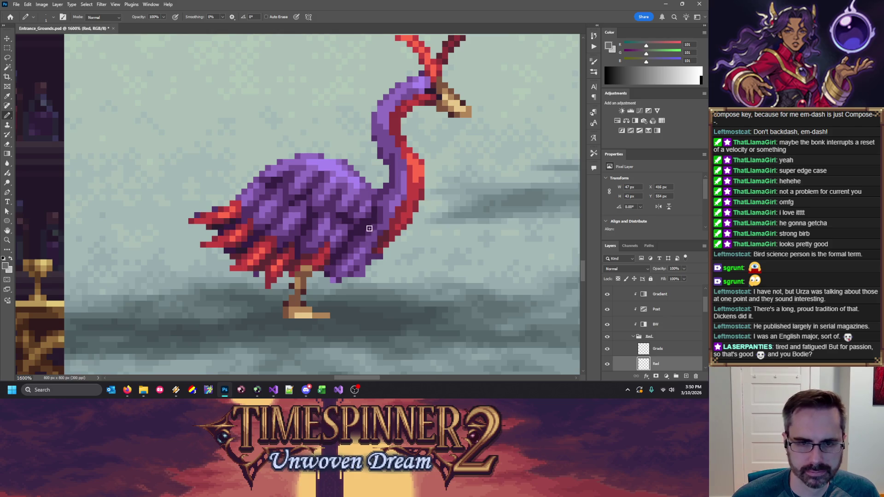
Step: Fill the remaining lower-body pixels with mid and darkest reds, then zoom out from 1600%
alt+click(320, 250)
alt+click(321, 260)
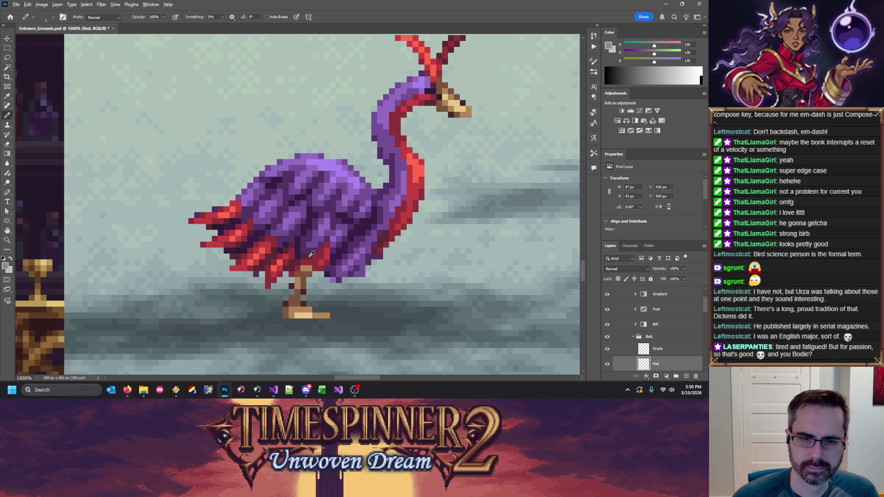
alt+click(312, 255)
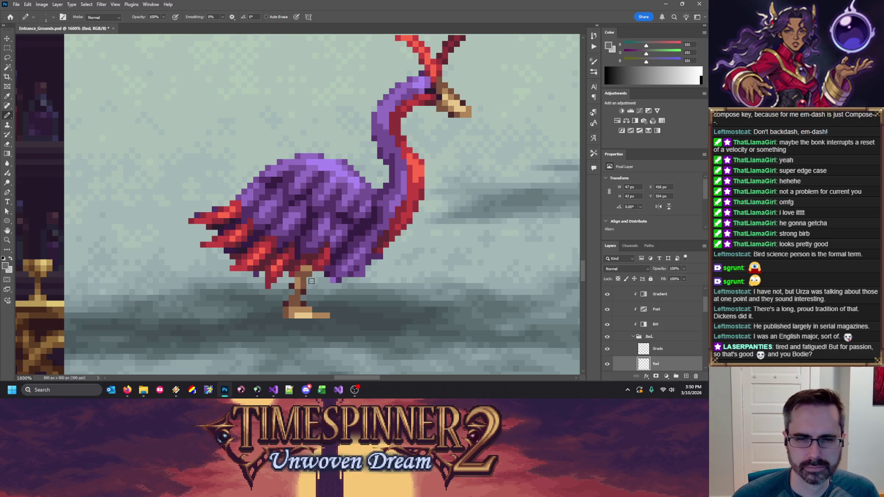
alt+click(332, 261)
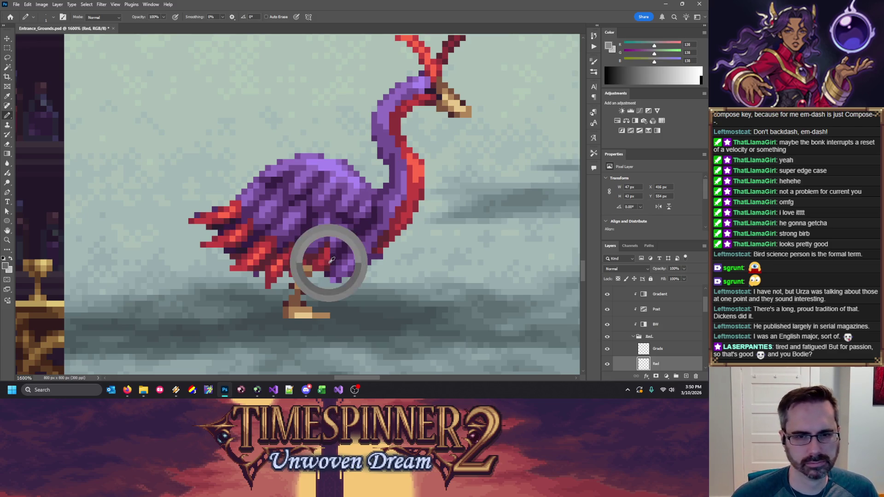
alt+click(330, 267)
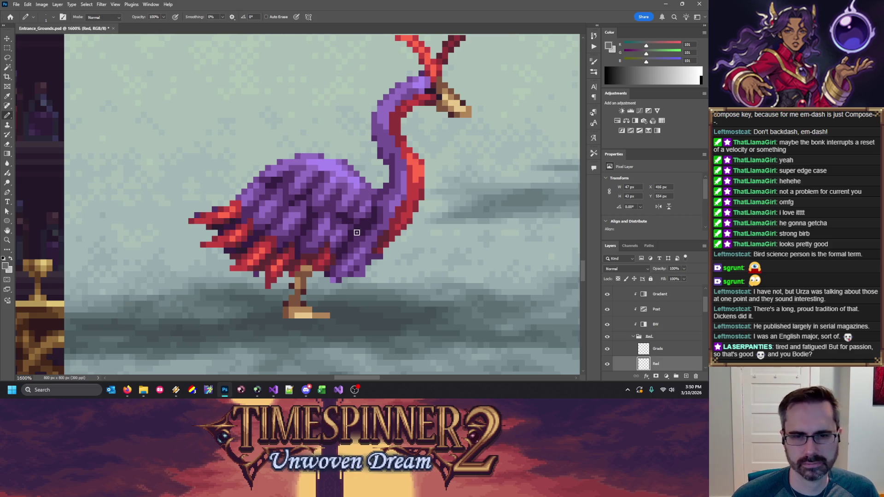
alt+click(294, 266)
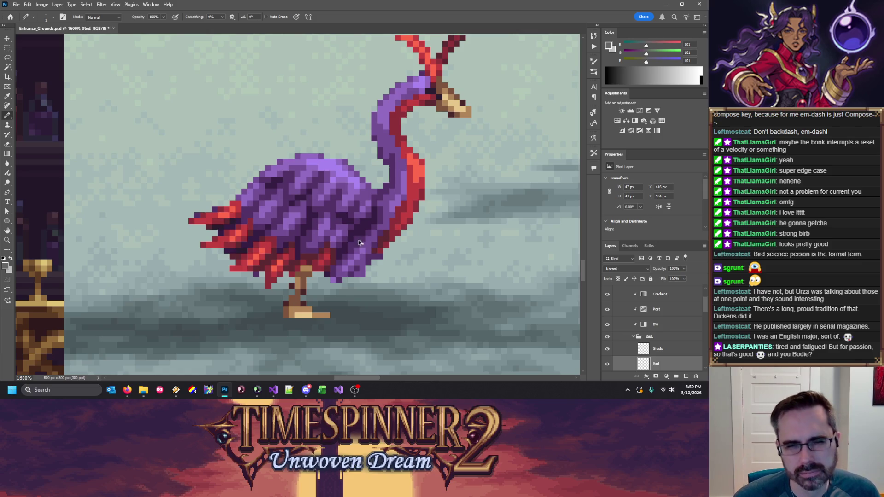
key(ctrl+minus)
key(ctrl+minus)
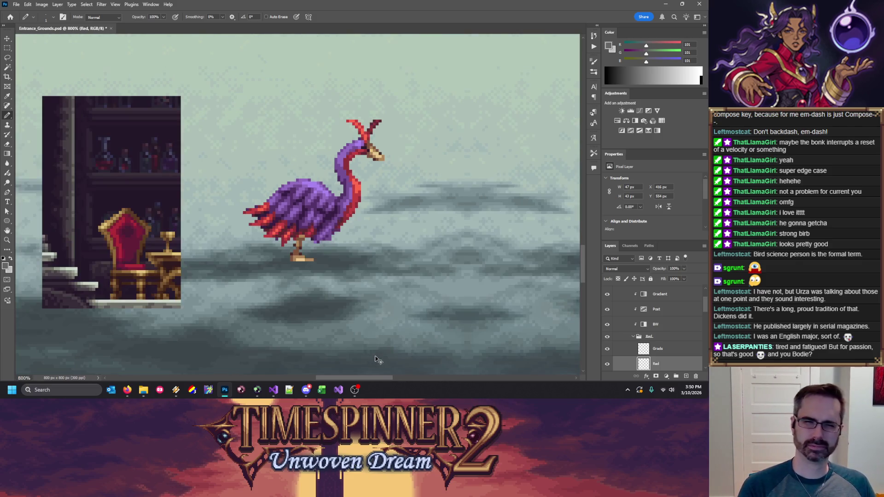
Step: Save the sprite scene and select the Purple layer for editing
key(ctrl+s)
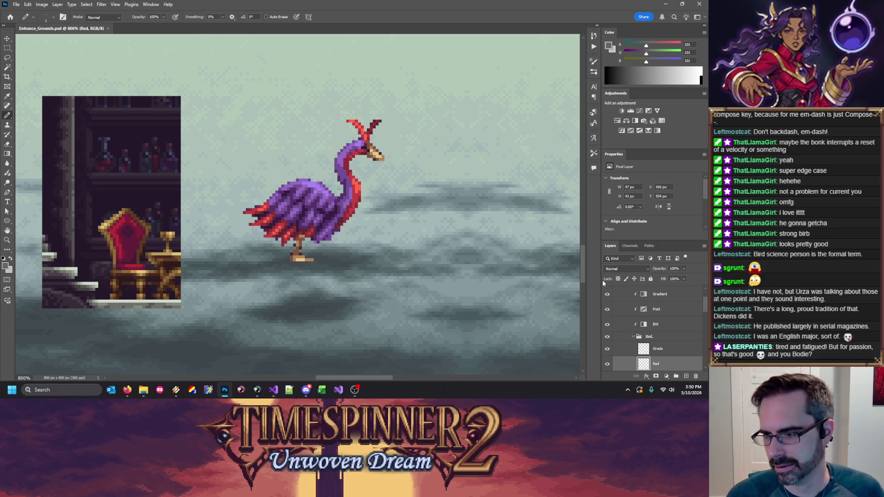
scroll(659, 327, down, 2)
scroll(658, 327, down, 3)
scroll(659, 327, down, 3)
click(659, 338)
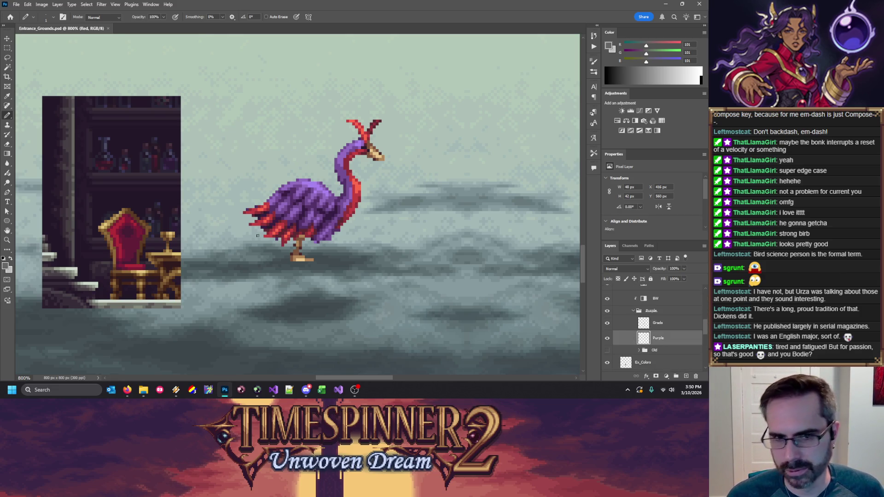
key(e)
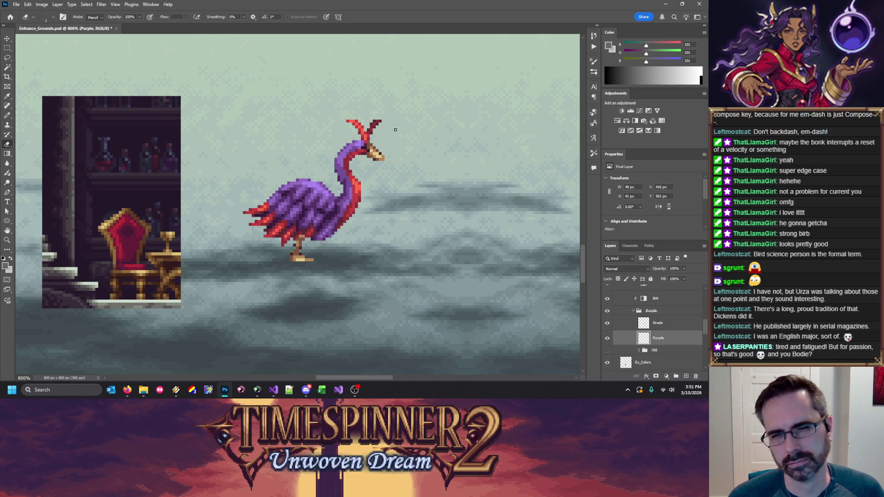
key(b)
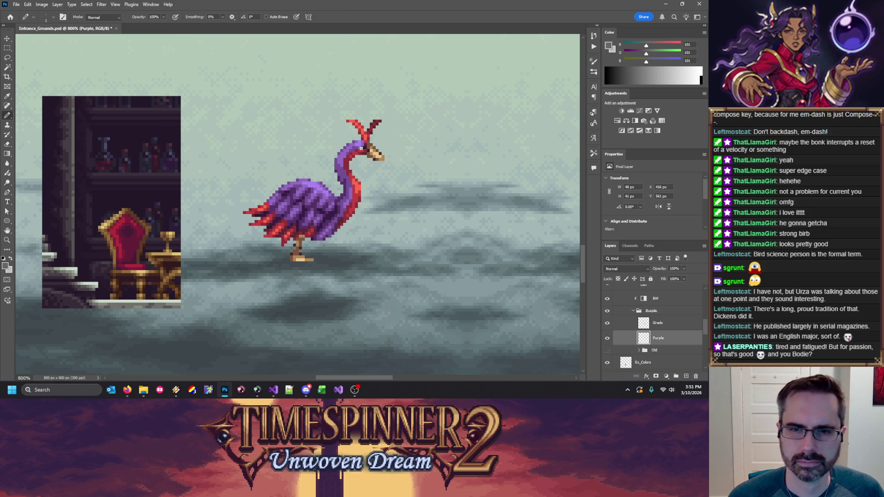
Step: Sample the light, darker and white greys on the bird's head
key(x)
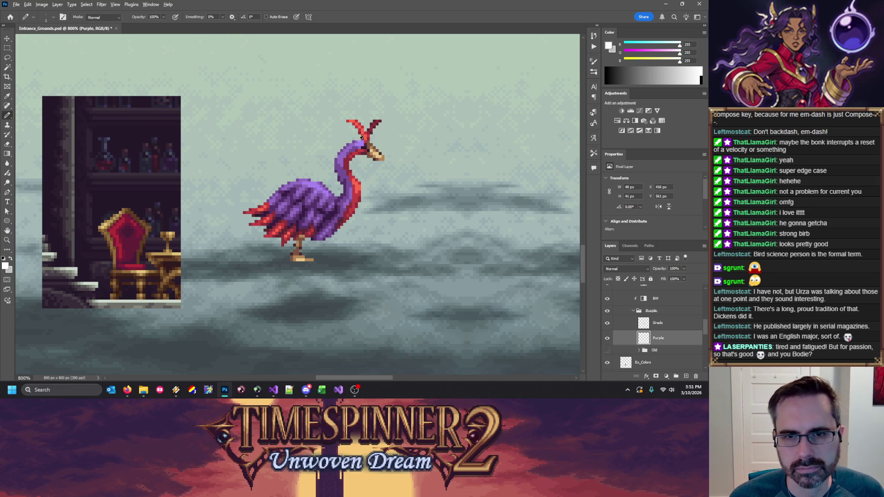
alt+click(362, 141)
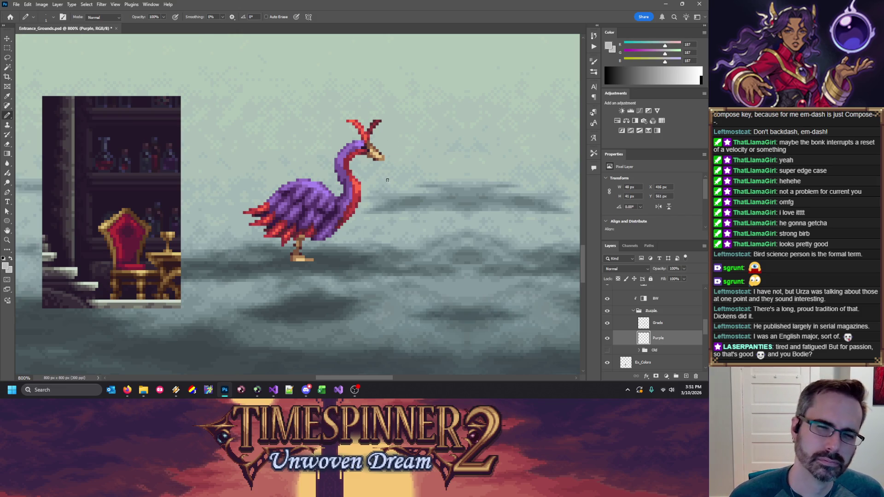
alt+click(357, 143)
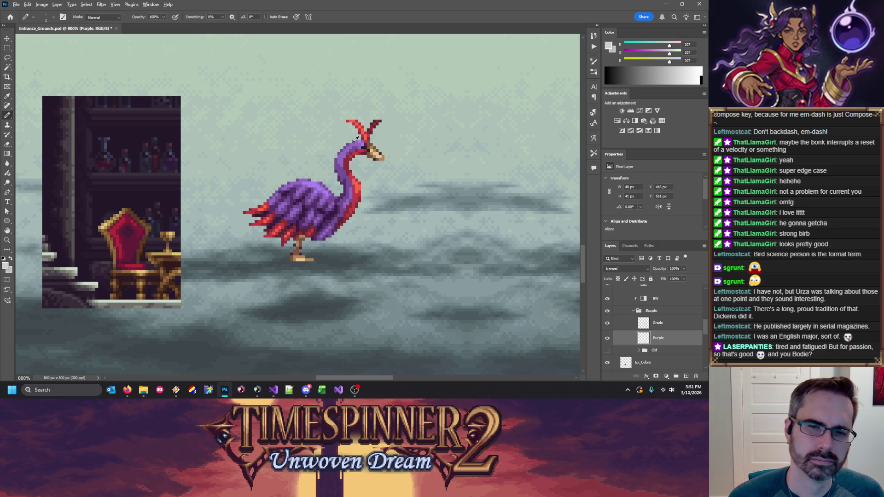
alt+click(360, 147)
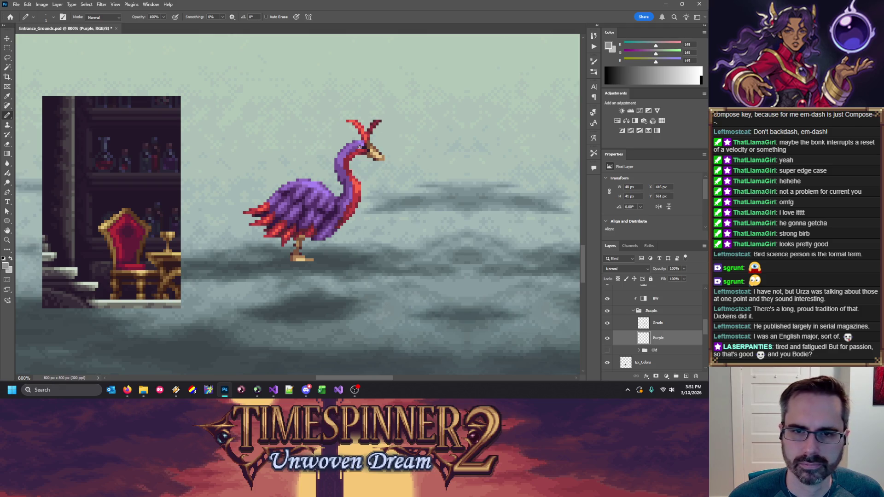
alt+click(364, 143)
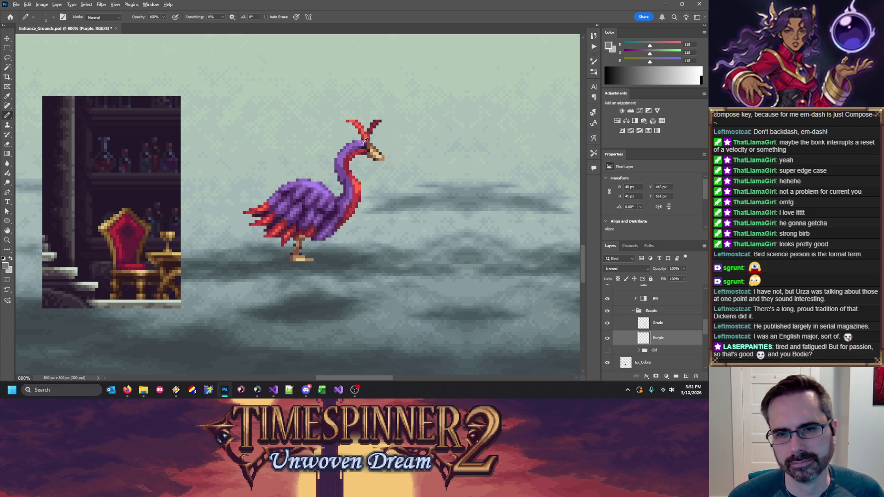
alt+click(362, 143)
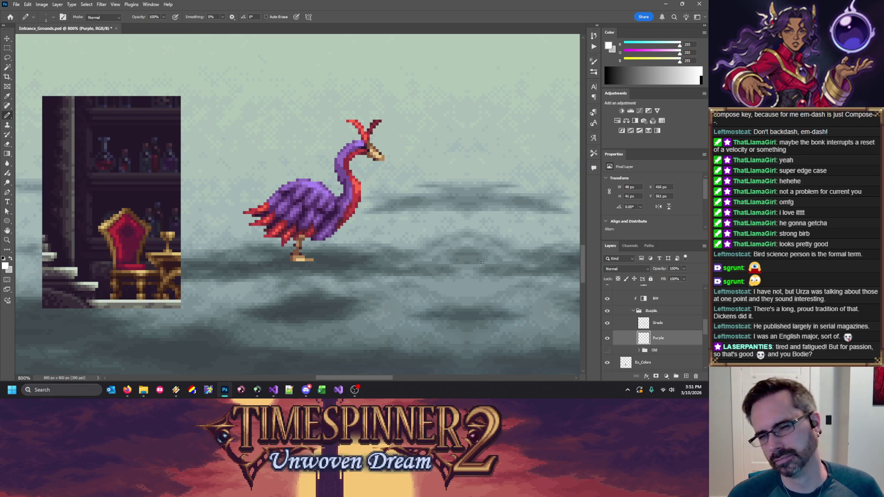
key(ctrl+z)
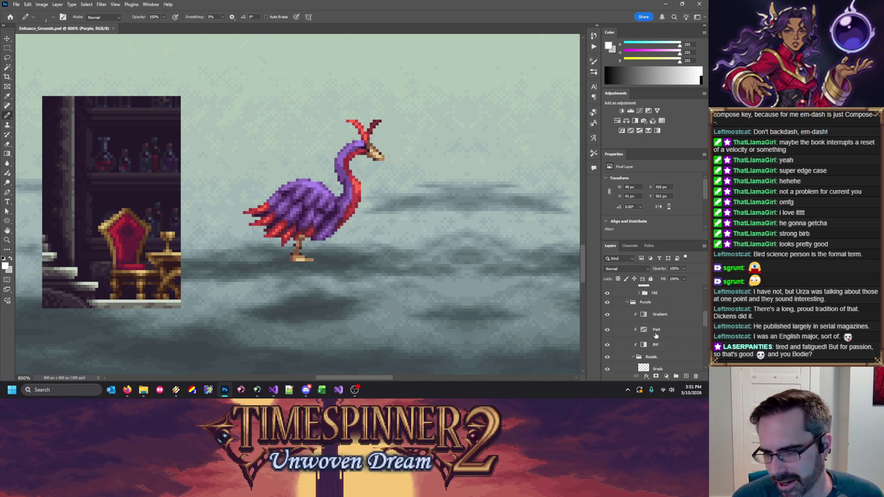
Step: With the Red layer selected, set the paint colour to mid grey 180 from the grey ramp
click(661, 335)
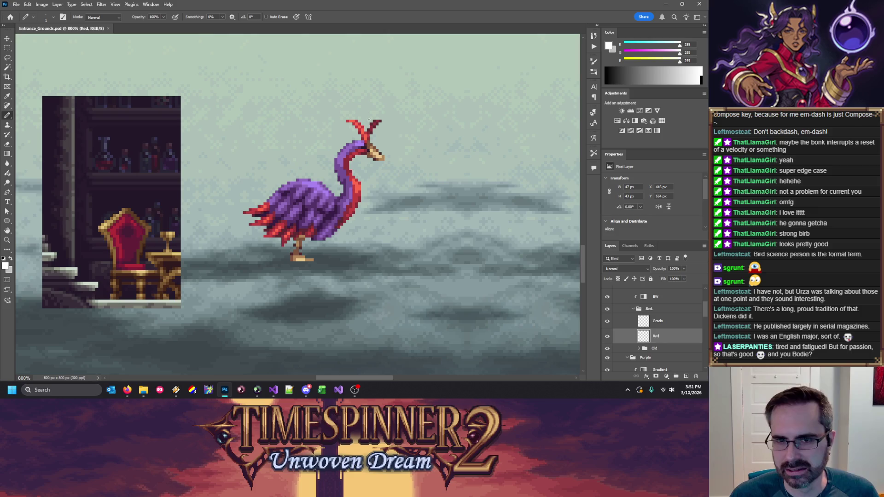
alt+click(368, 146)
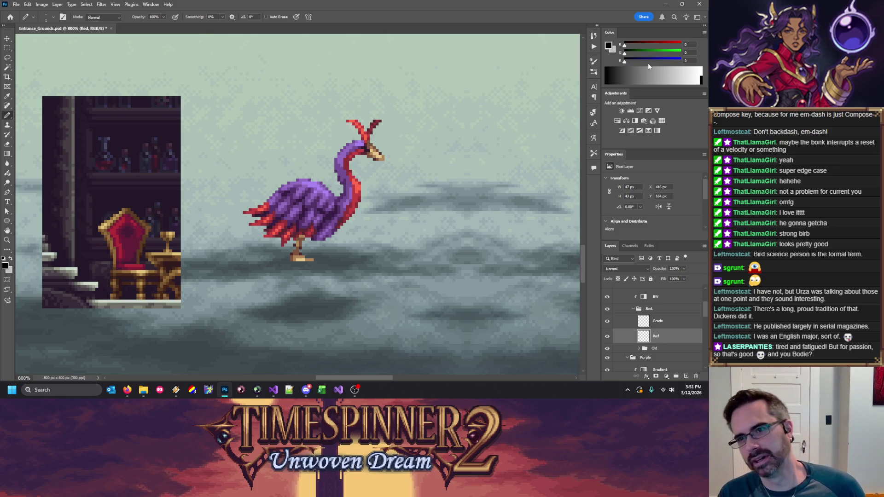
key(x)
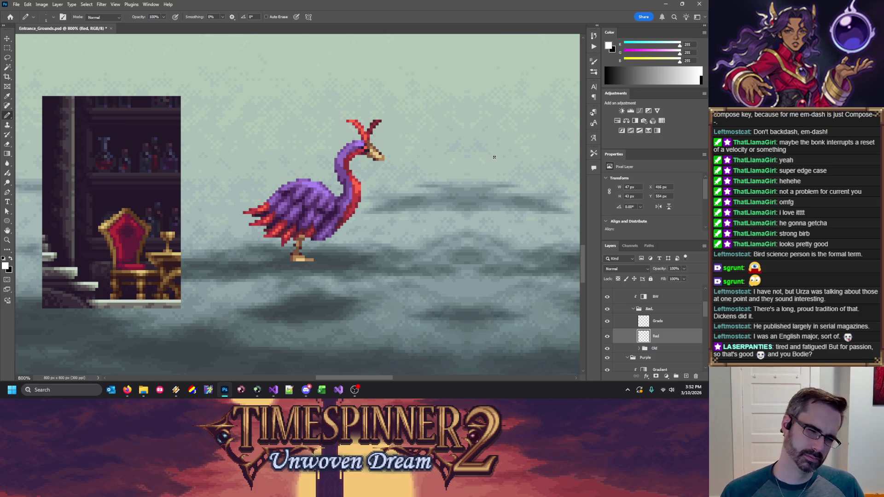
click(676, 75)
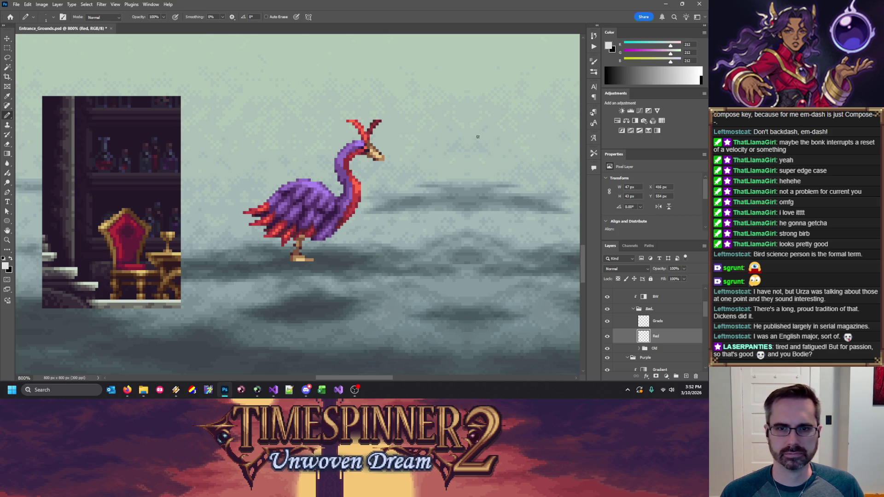
click(677, 75)
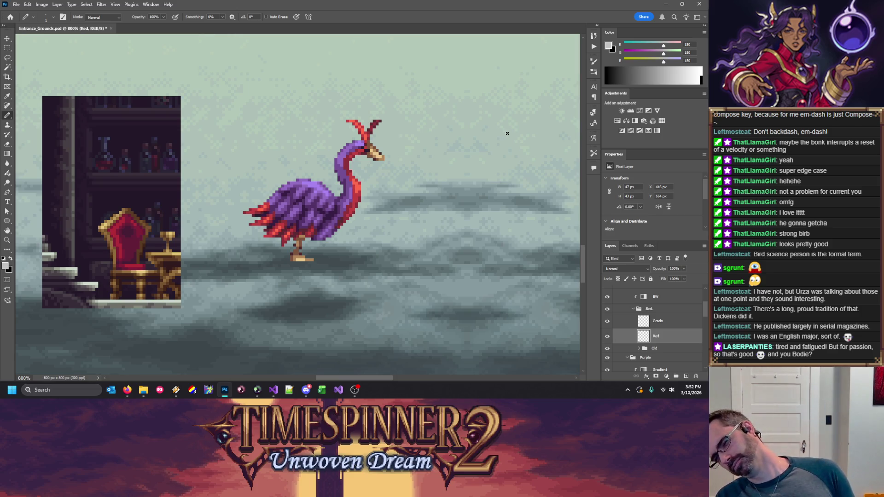
Step: Add a new layer above Gradient named RED EYE, with green set to zero for pure red paint
scroll(666, 317, up, 3)
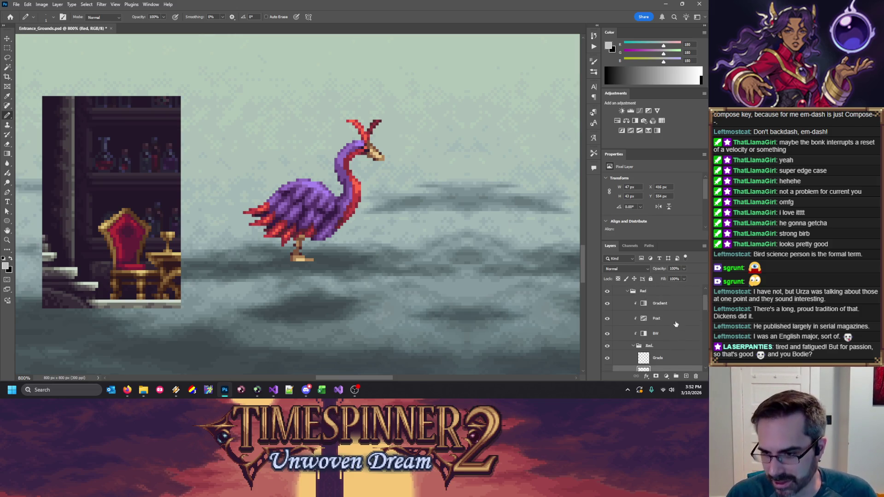
click(663, 303)
click(686, 376)
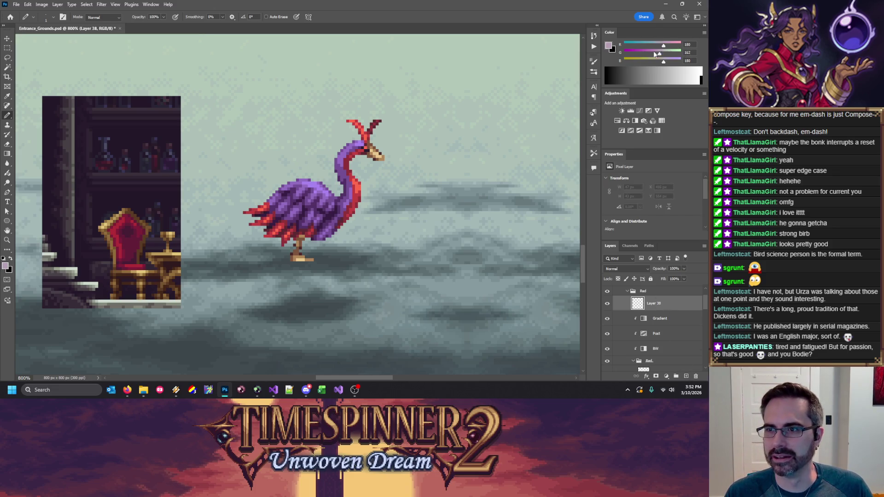
drag(655, 54, 624, 54)
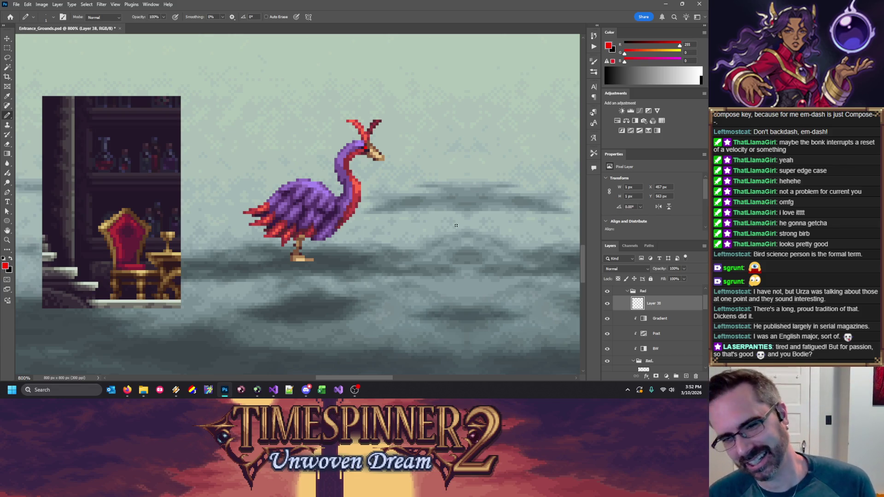
double_click(655, 303)
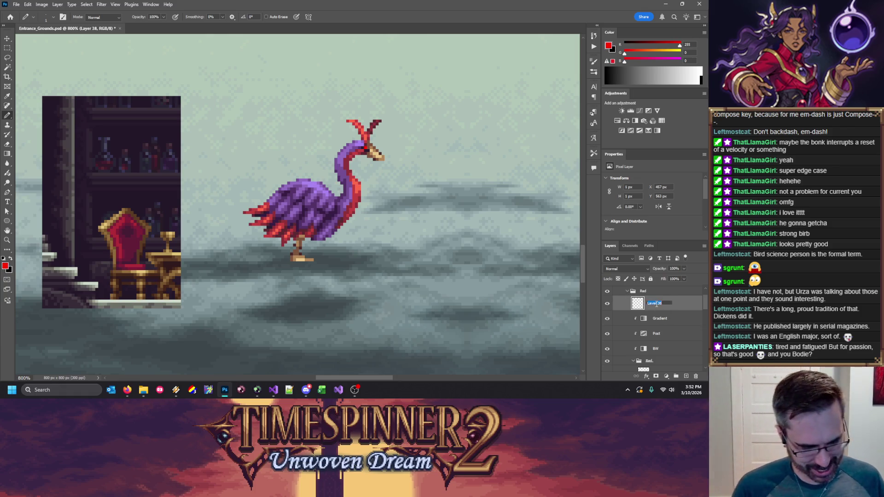
text(RED EYE)
key(Return)
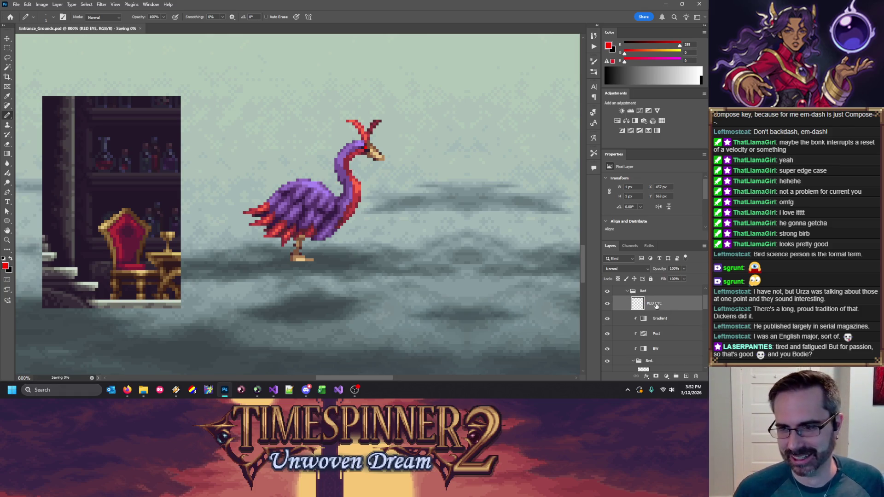
right_click(191, 392)
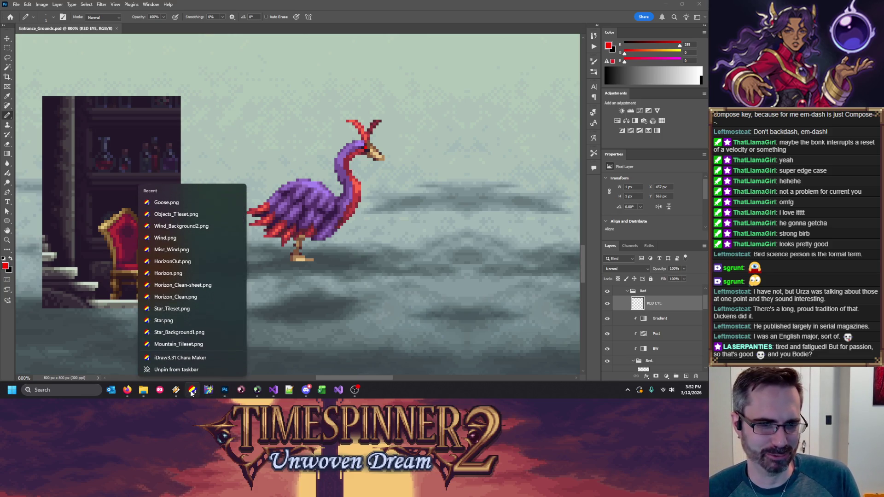
Step: Open Goose.png in iDraw3, set one palette cell to Red 255, then minimize iDraw3
click(176, 201)
click(696, 89)
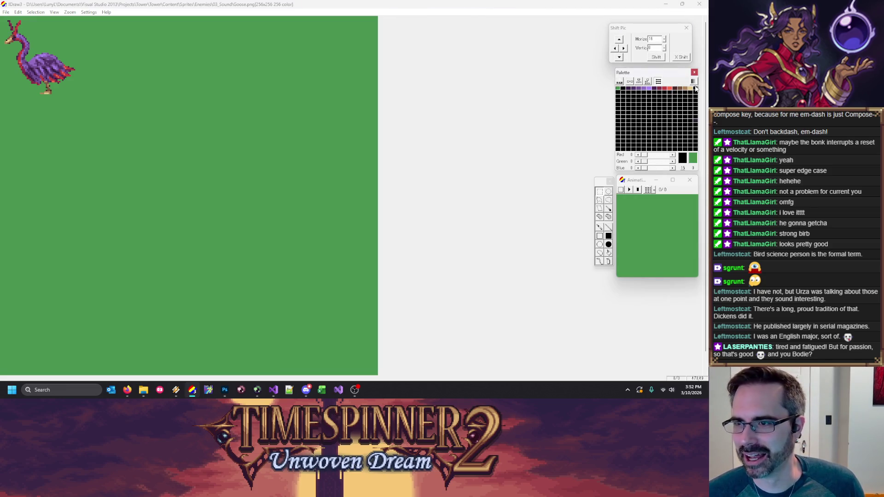
double_click(696, 90)
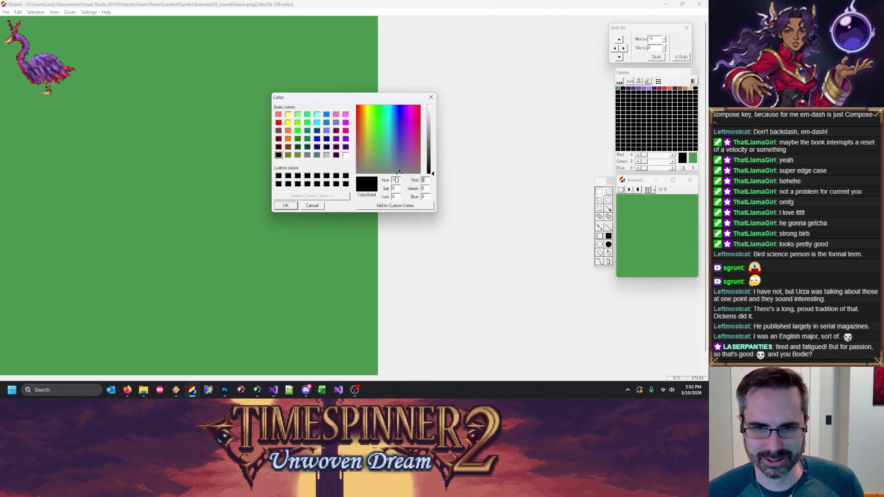
text(55)
click(293, 207)
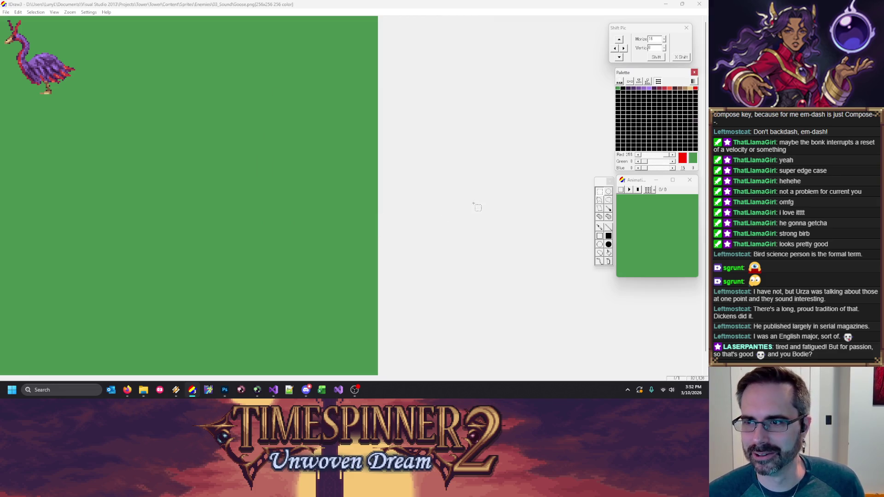
click(666, 5)
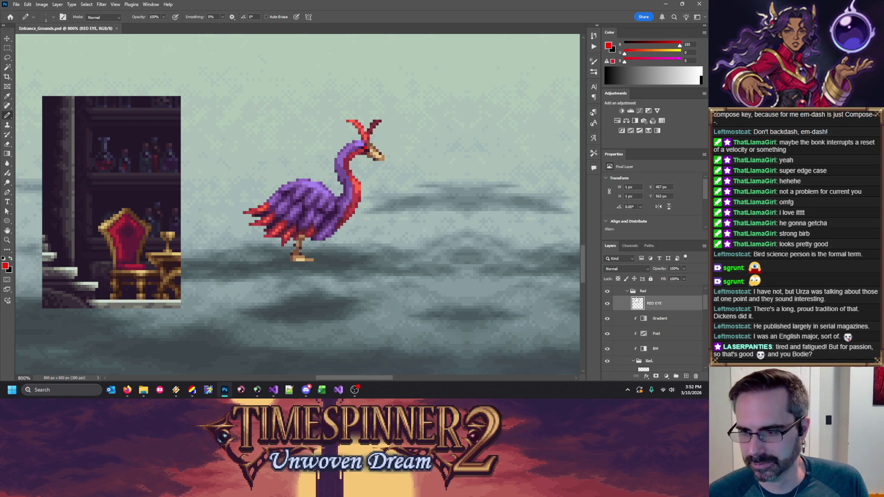
Step: Merge masked Layer 37 into a new empty Layer 38, hide the Old folder and zoom to 1600%
scroll(666, 302, down, 3)
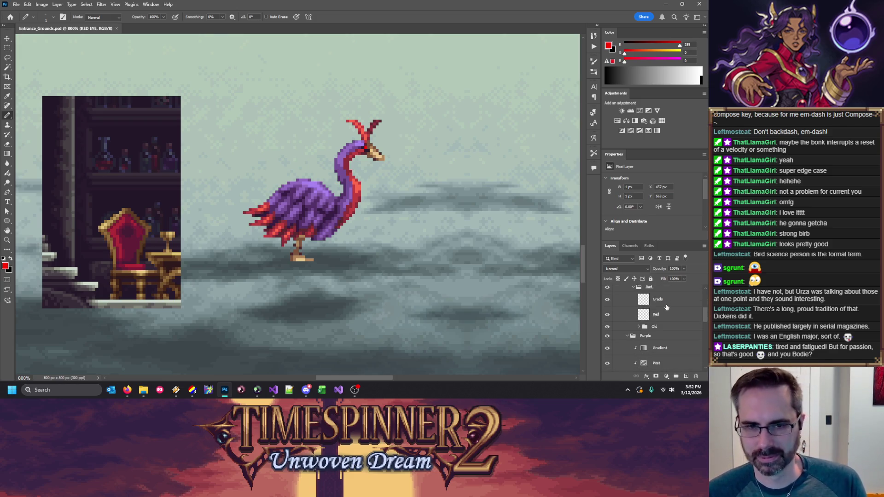
scroll(668, 318, up, 5)
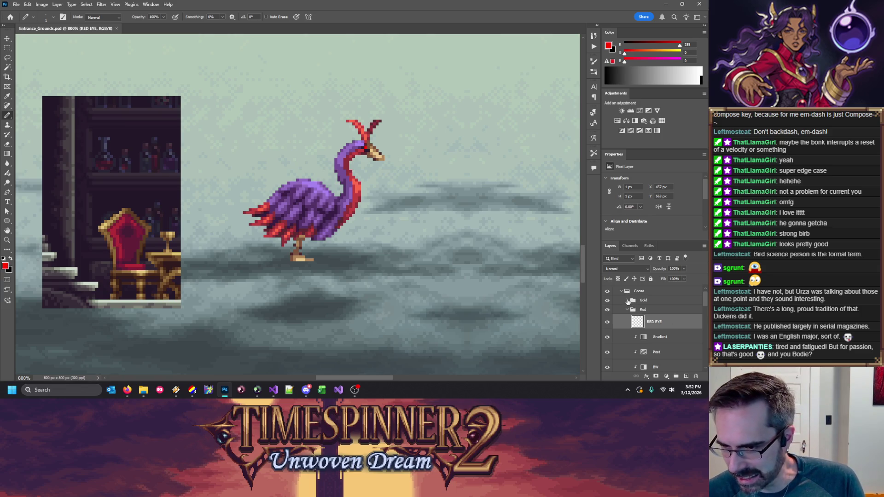
scroll(644, 322, down, 2)
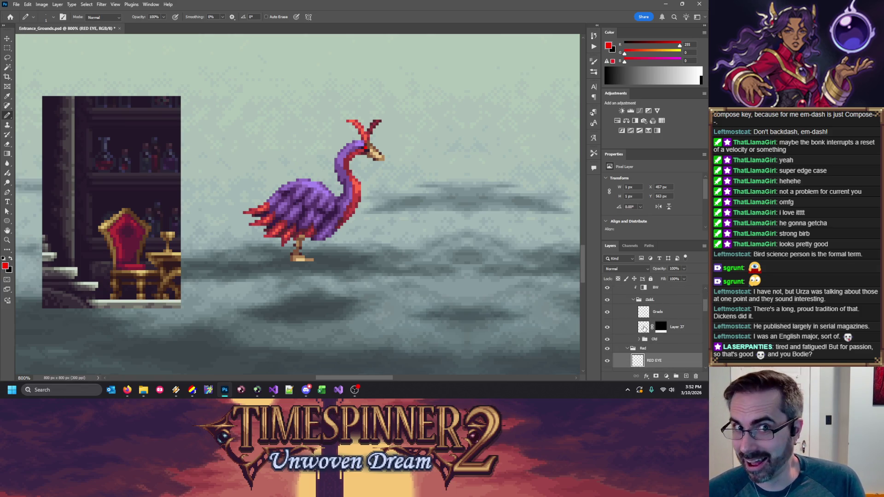
click(681, 328)
key(ctrl+shift+alt+n)
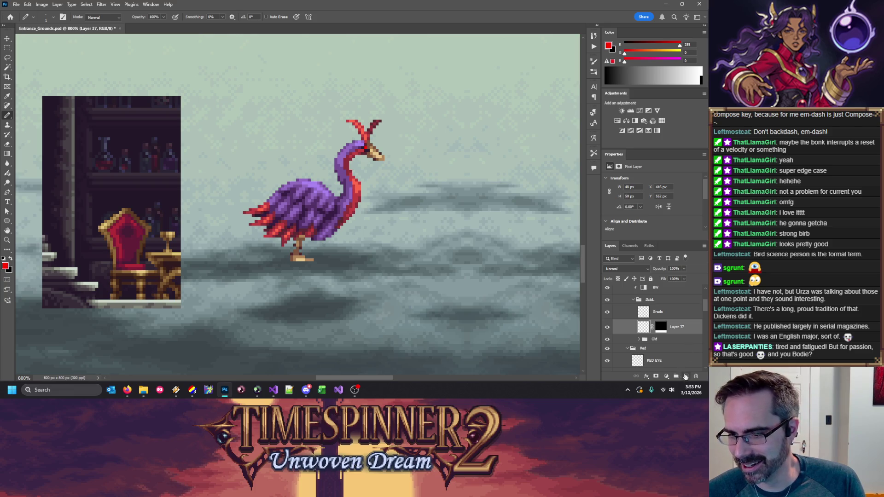
drag(680, 342, 681, 328)
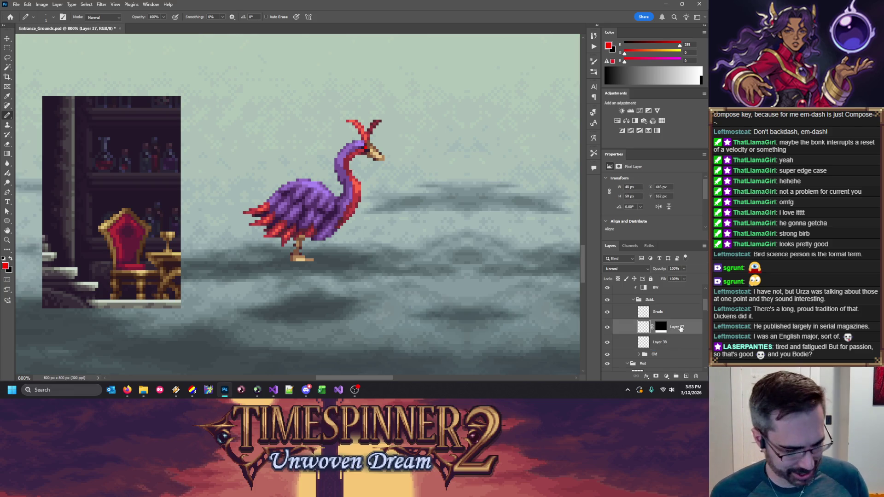
key(ctrl+e)
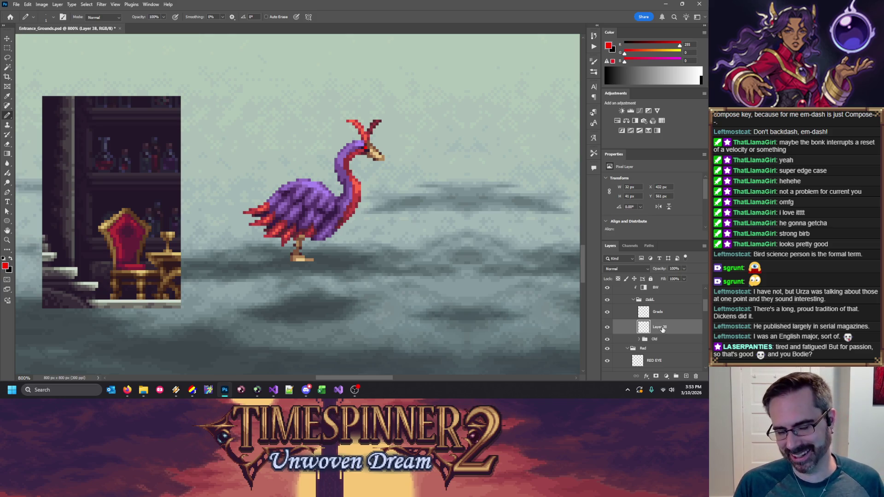
key(ctrl+j)
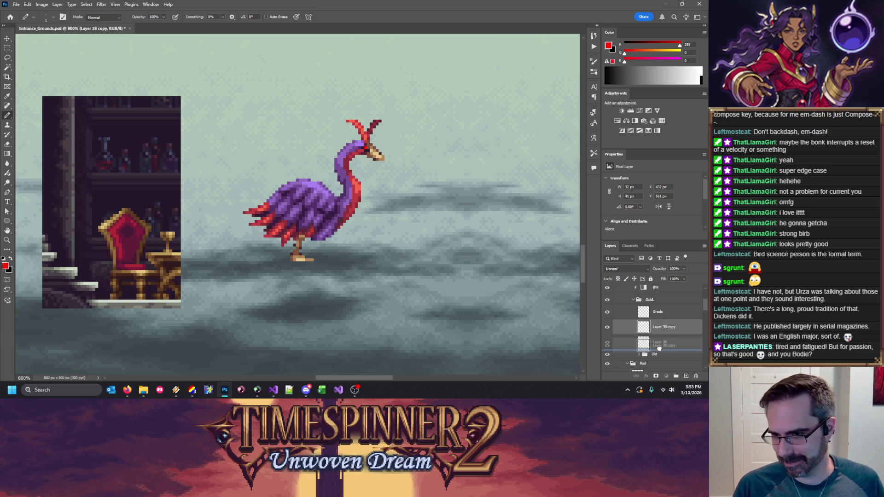
key(ctrl+e)
click(607, 339)
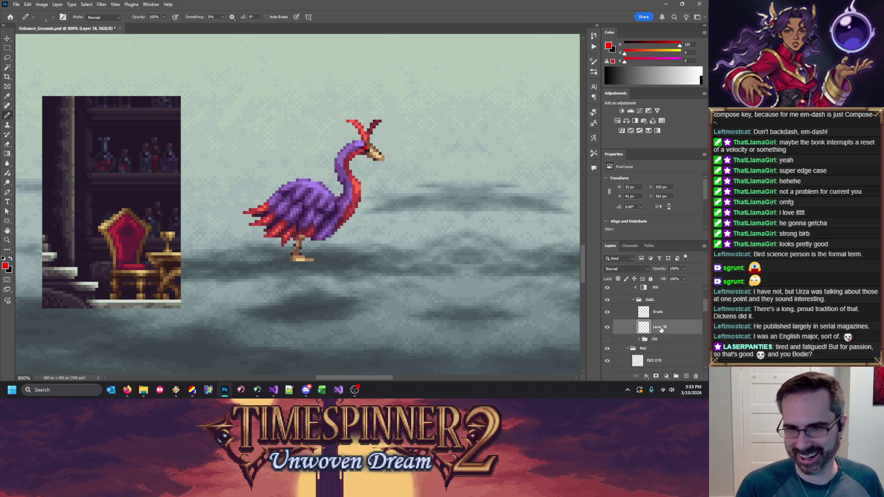
key(ctrl+plus)
key(ctrl+plus)
Step: Erase the stray pixel where the beak meets the head
scroll(464, 223, up, 2)
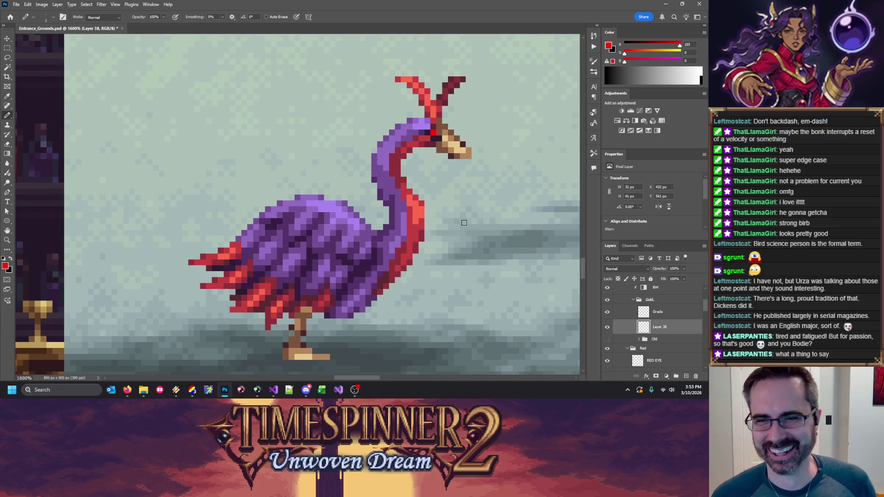
key(e)
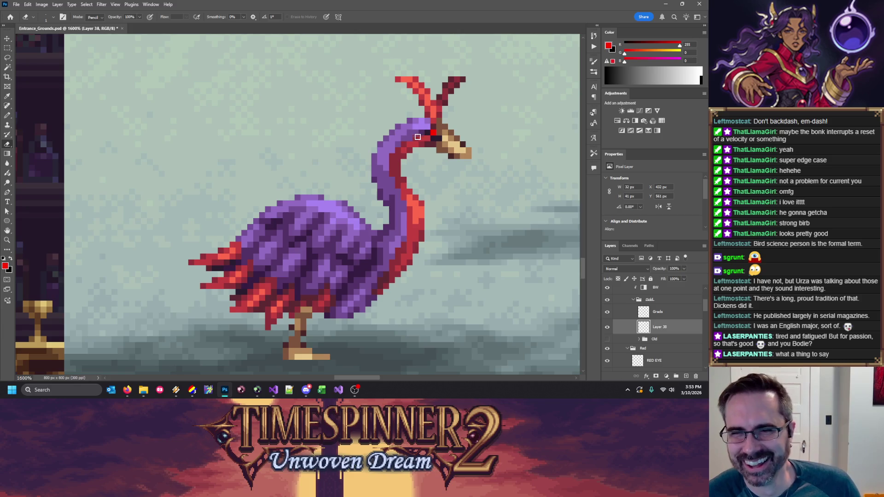
key(b)
alt+click(457, 156)
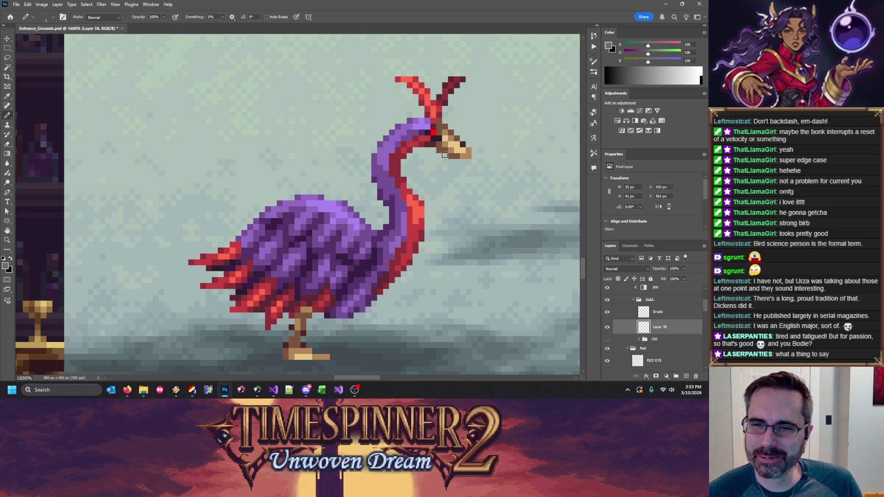
key(e)
click(440, 149)
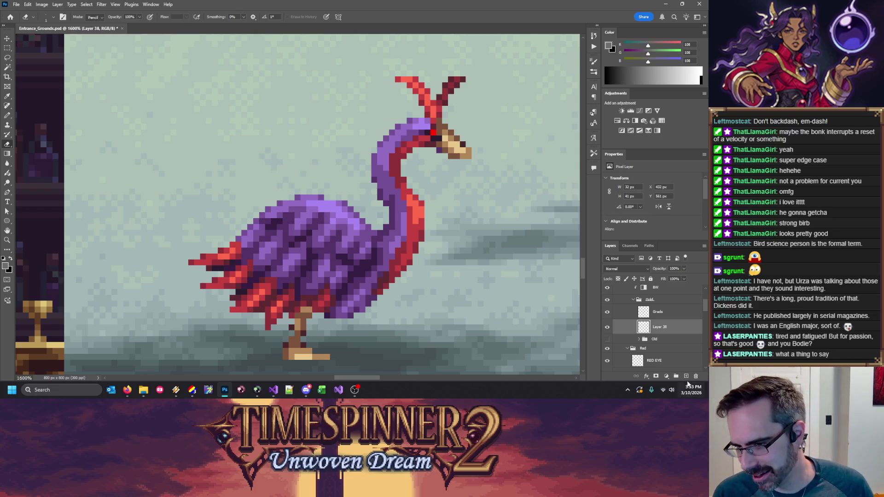
scroll(665, 326, down, 3)
scroll(665, 326, down, 2)
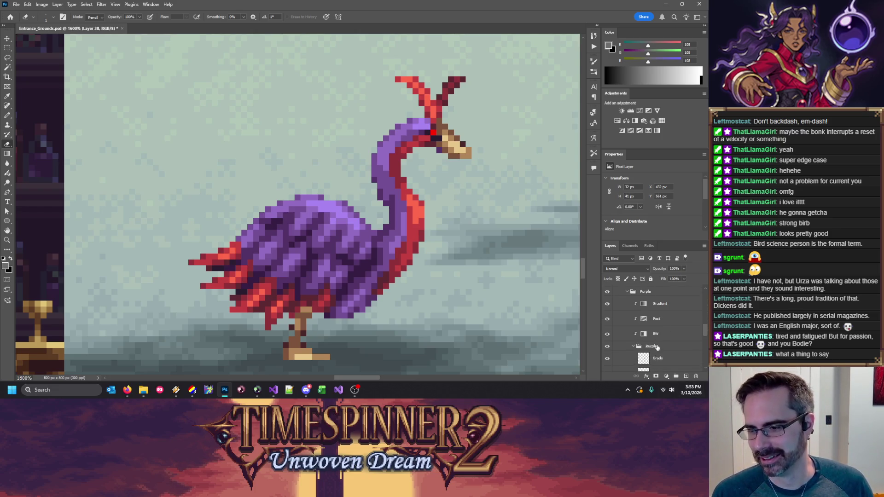
Step: On the Purple layer, marquee-select the area around the beak, then deselect
click(644, 350)
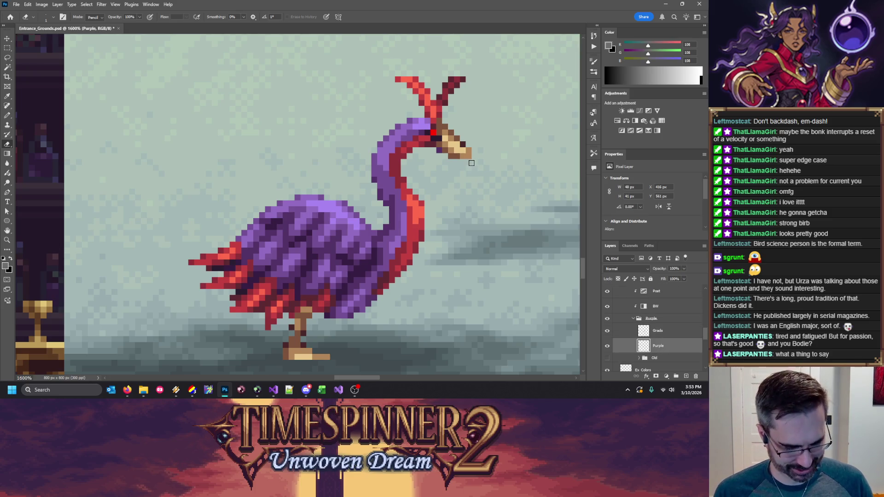
key(m)
drag(436, 118, 522, 204)
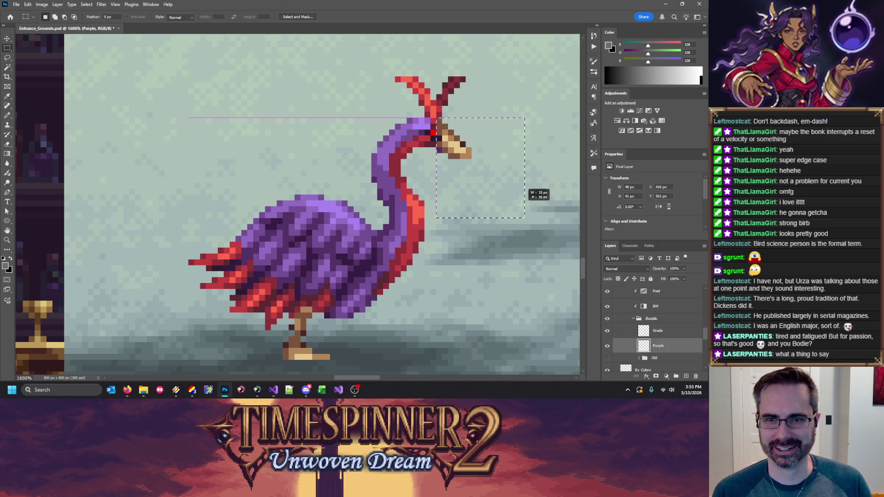
scroll(522, 204, down, 1)
drag(348, 342, 274, 296)
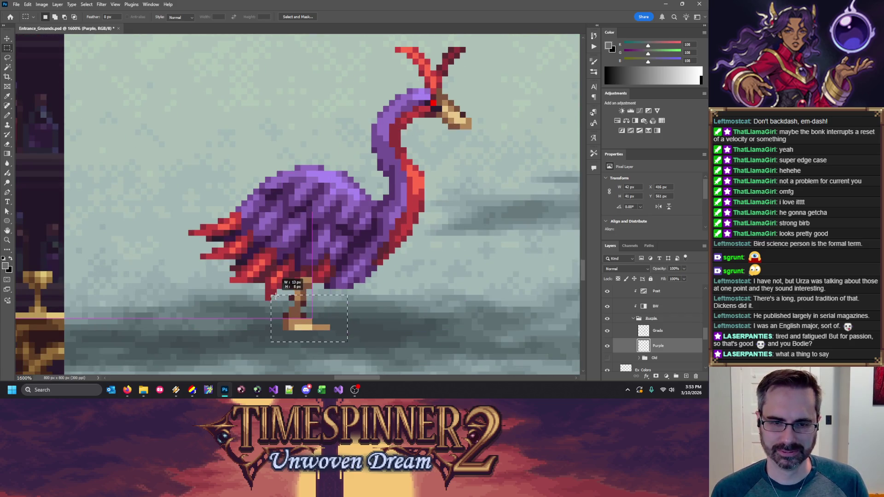
key(ctrl+d)
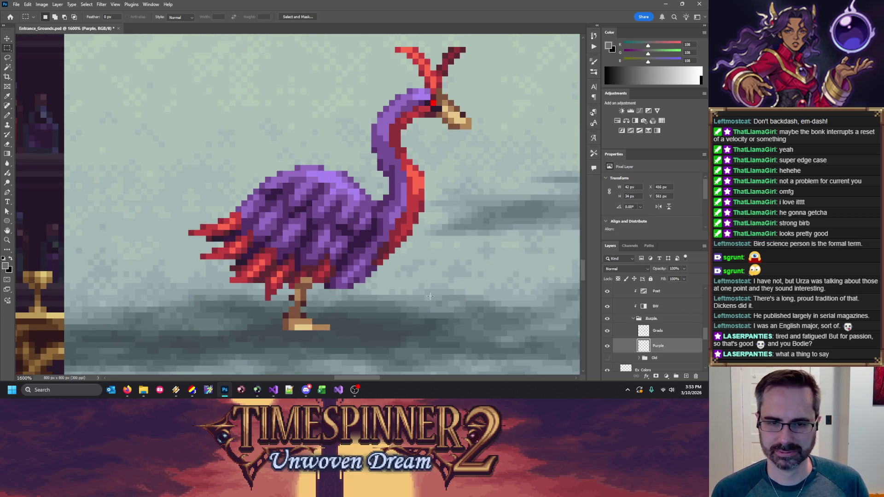
Step: Toggle Layer 38's visibility to check its contents, then make it the active layer
scroll(678, 341, down, 2)
scroll(668, 334, down, 2)
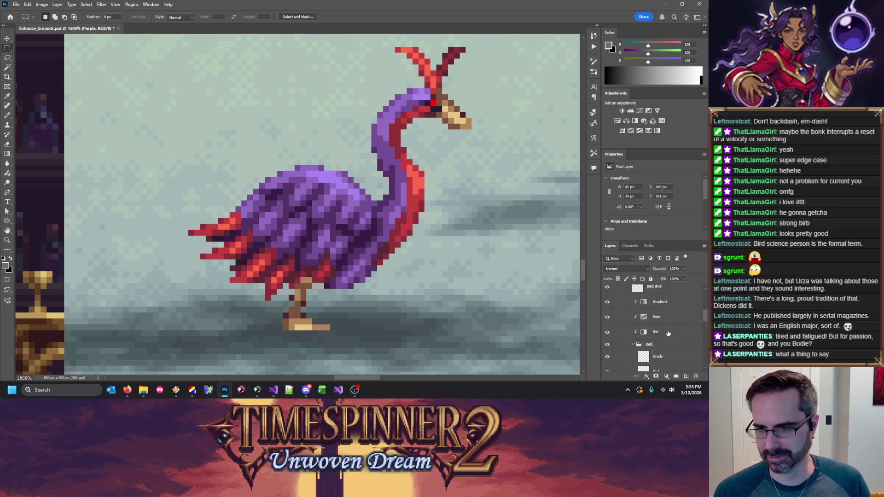
scroll(663, 322, up, 2)
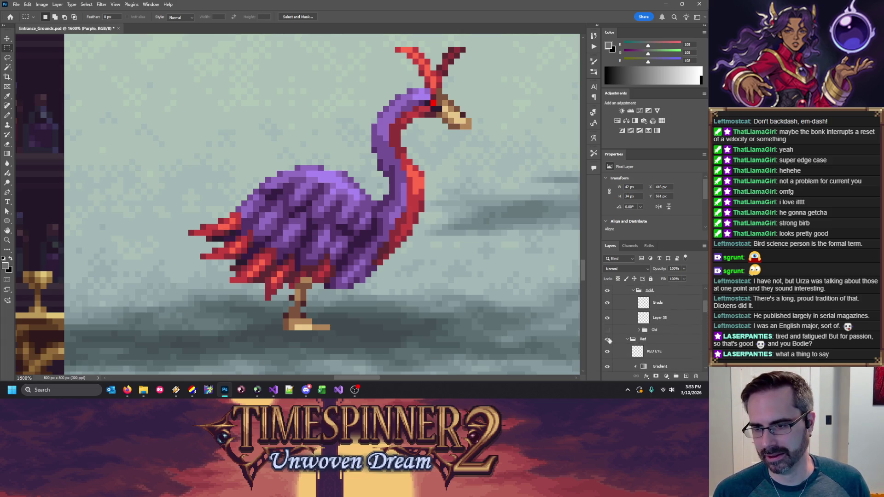
click(606, 318)
click(607, 318)
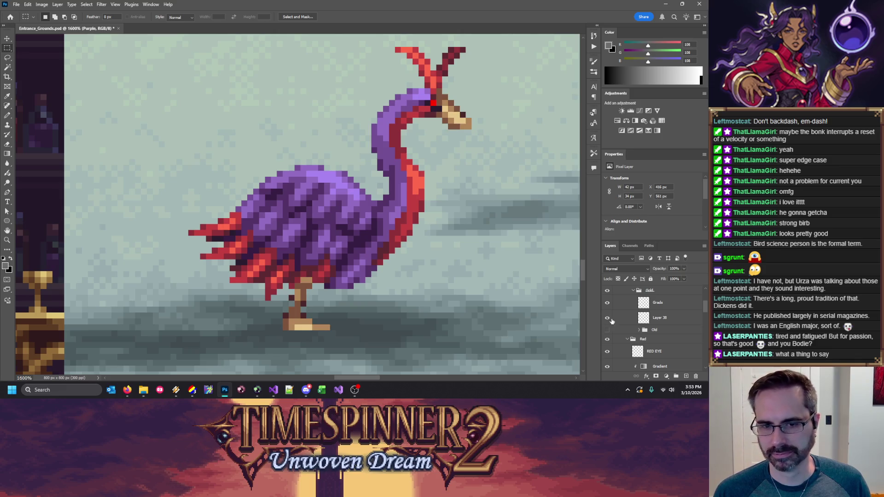
scroll(675, 330, up, 1)
click(668, 327)
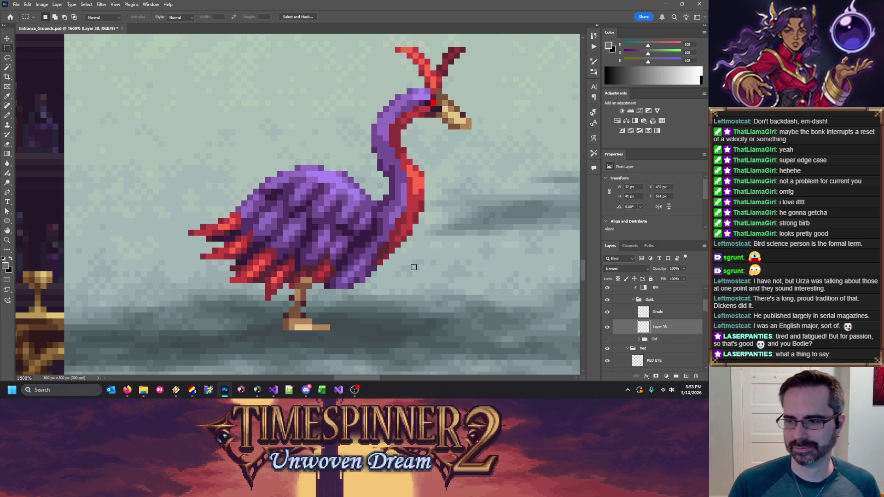
Step: Sample light greys near the bird's eye, shift the view lower-left, and save
key(b)
key(e)
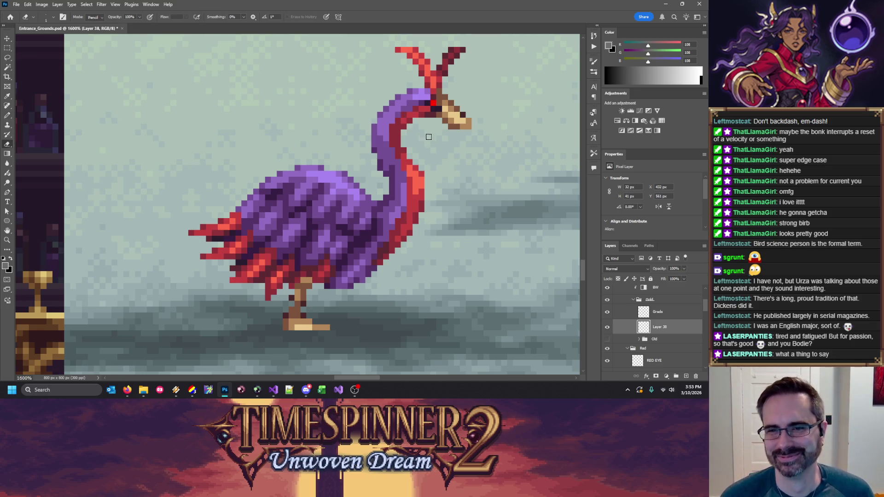
key(b)
alt+click(462, 114)
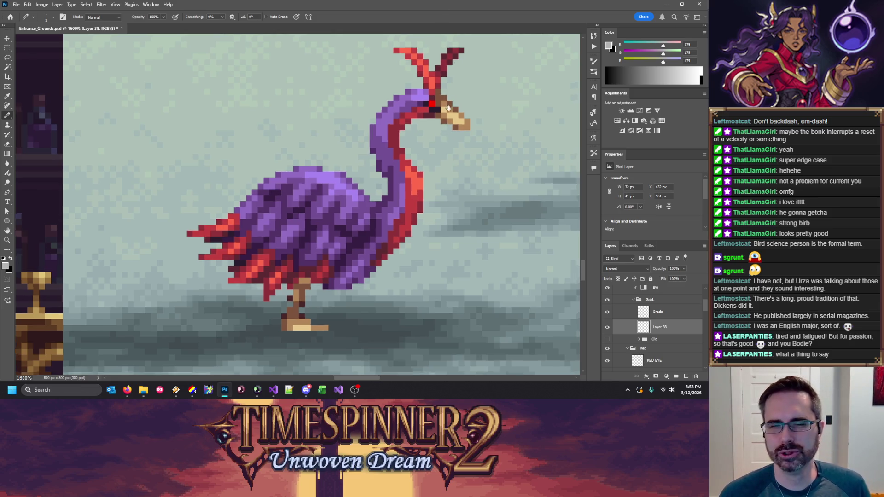
drag(439, 104, 388, 133)
alt+click(388, 133)
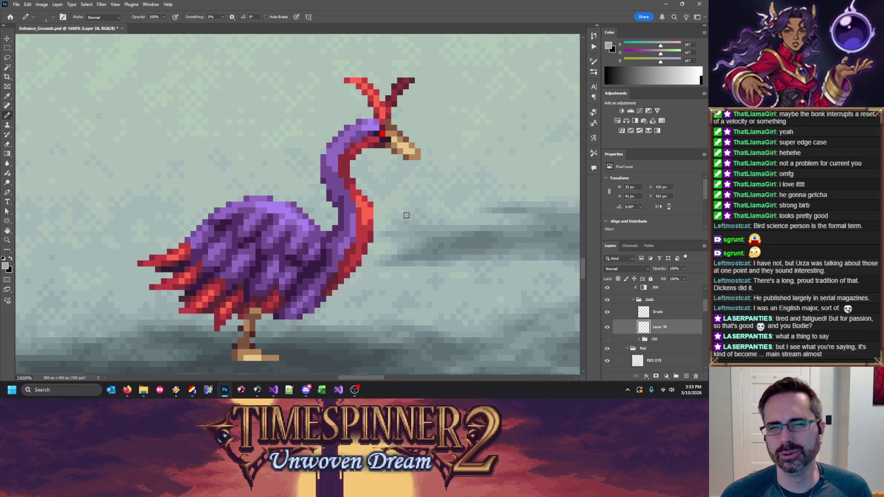
key(ctrl+s)
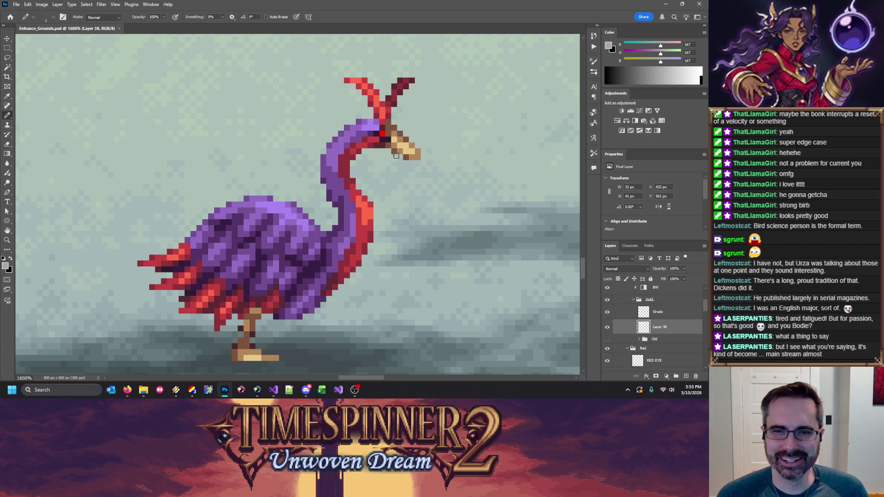
Step: Sample the beak's lightest, mid and dark greys while working on the beak
alt+click(412, 156)
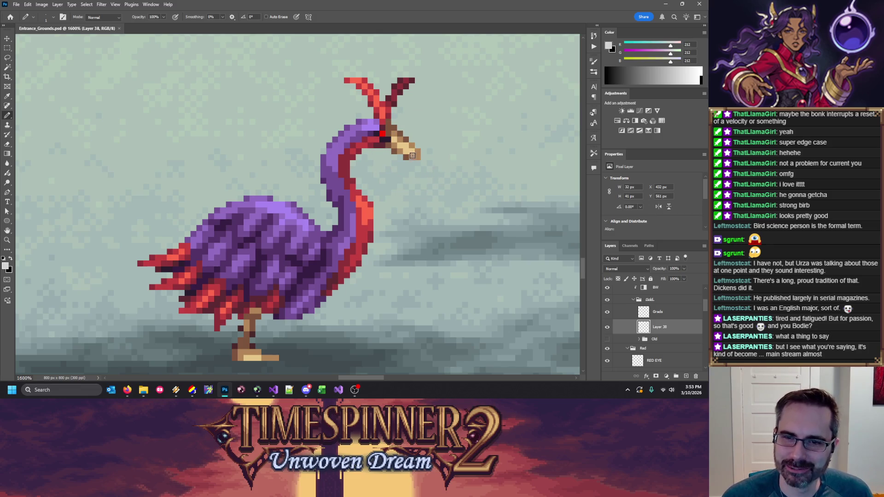
alt+click(415, 157)
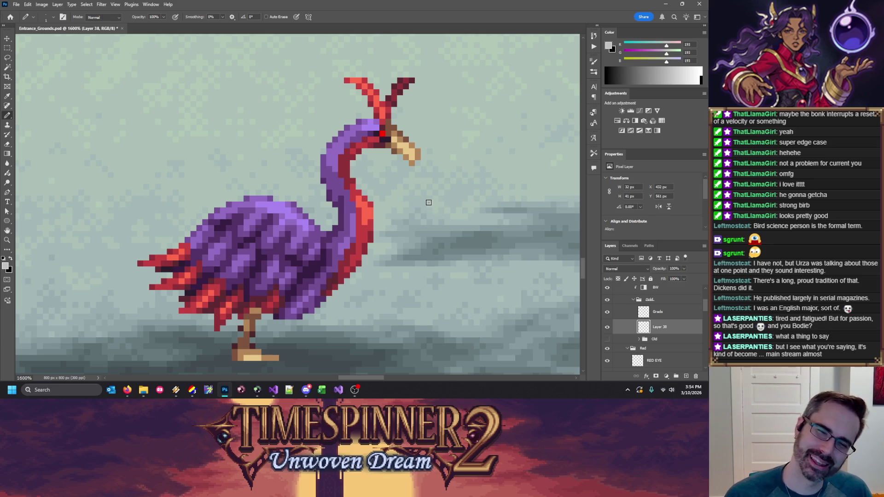
key(e)
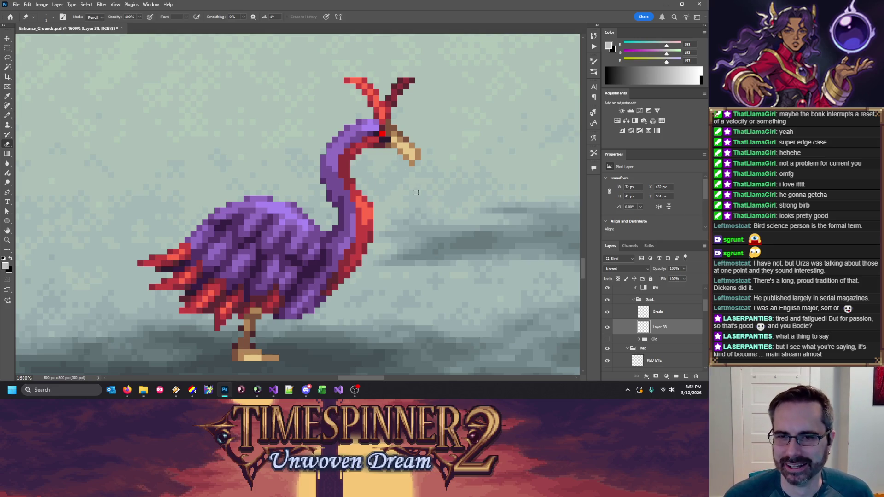
key(b)
alt+click(415, 141)
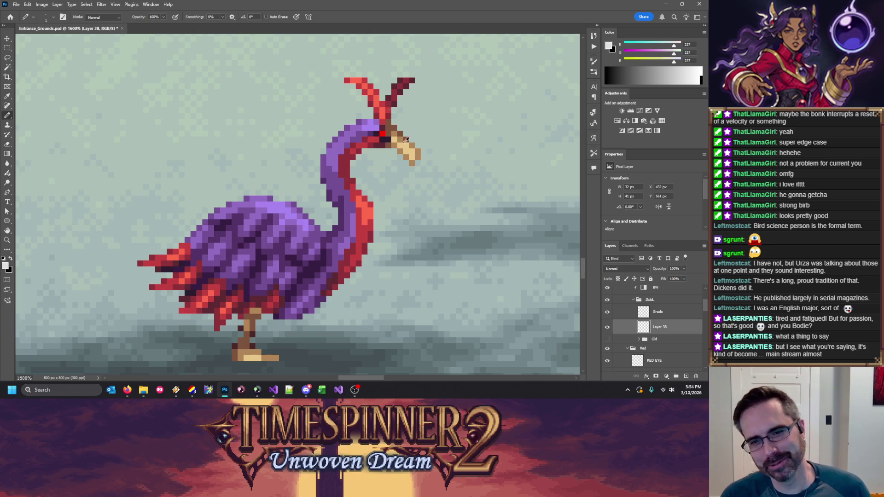
alt+click(405, 139)
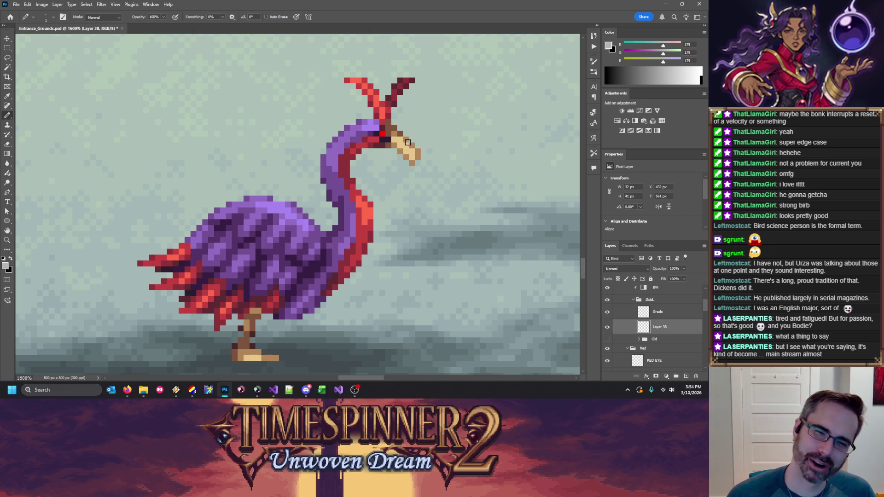
alt+click(396, 138)
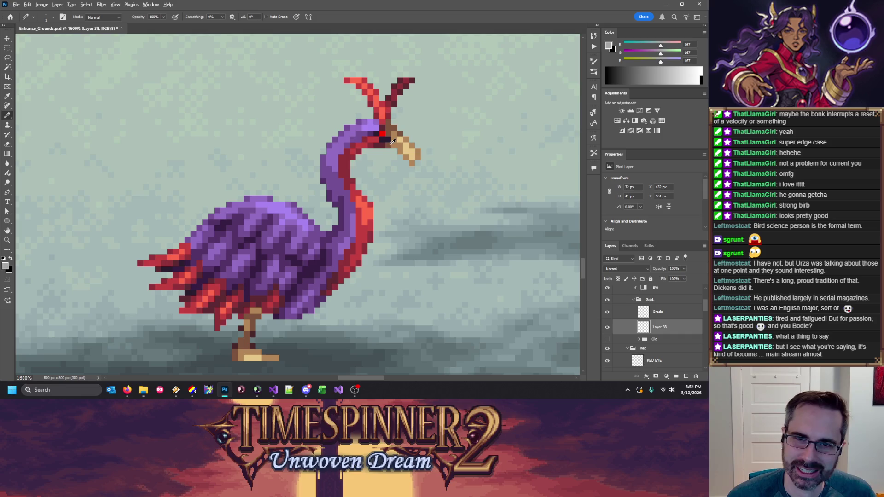
alt+click(393, 141)
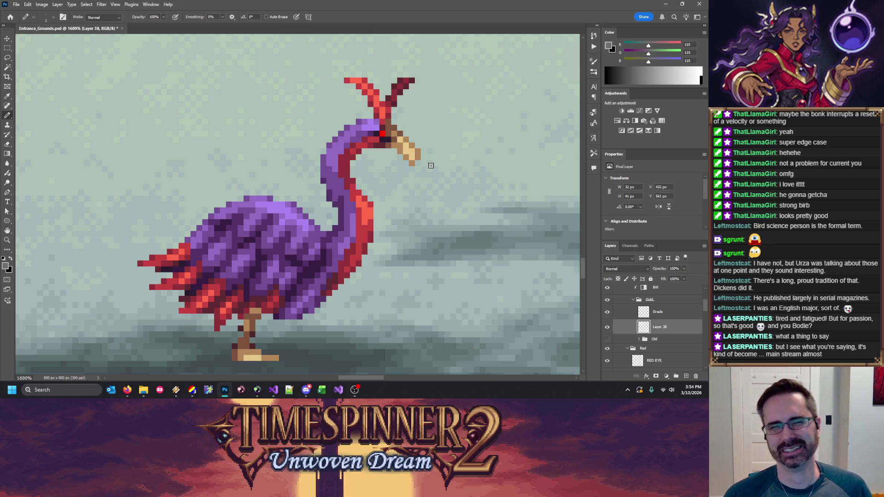
alt+click(405, 146)
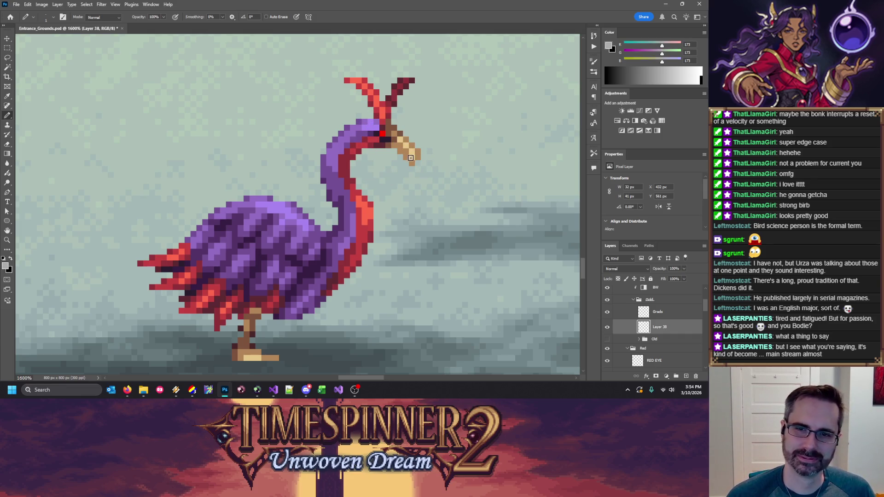
alt+click(394, 143)
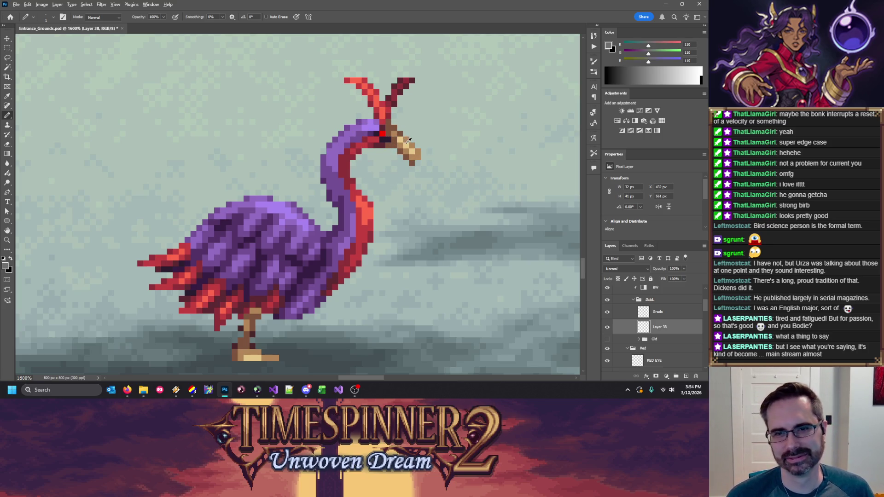
alt+click(403, 136)
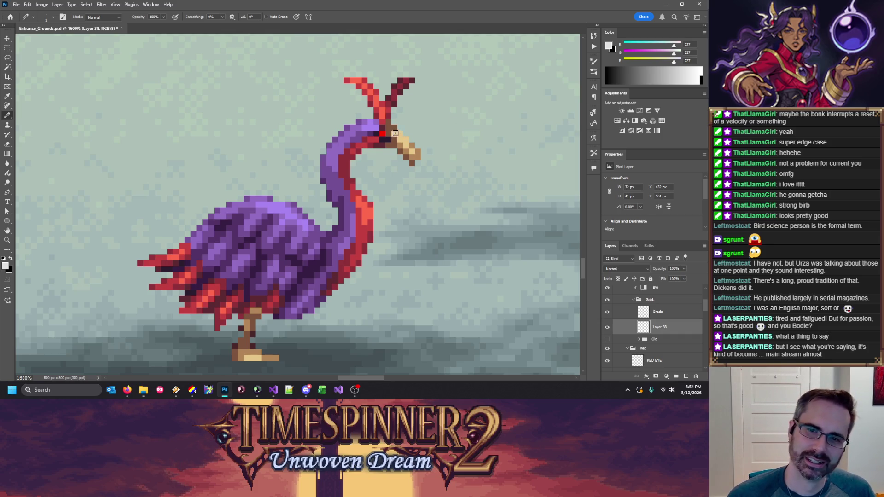
alt+click(405, 142)
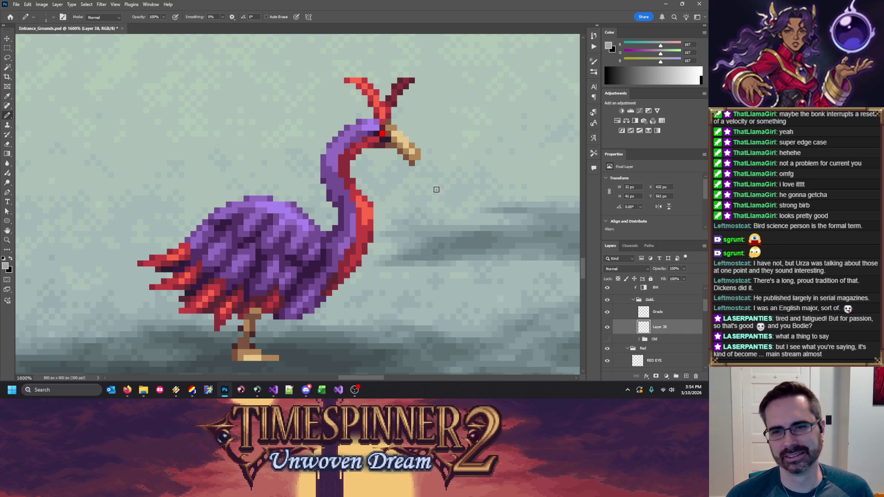
Step: Erase the beak tip pixels, undo both erasures, and zoom out to 700%
key(e)
click(417, 154)
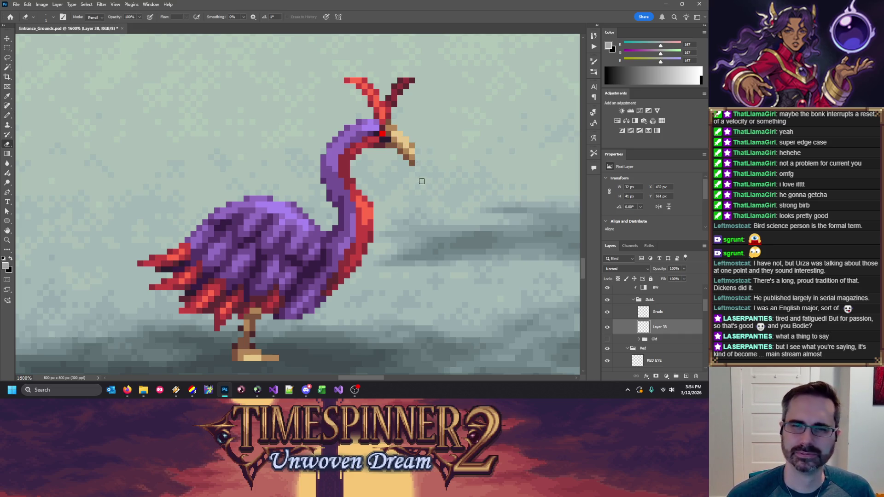
drag(409, 164, 407, 157)
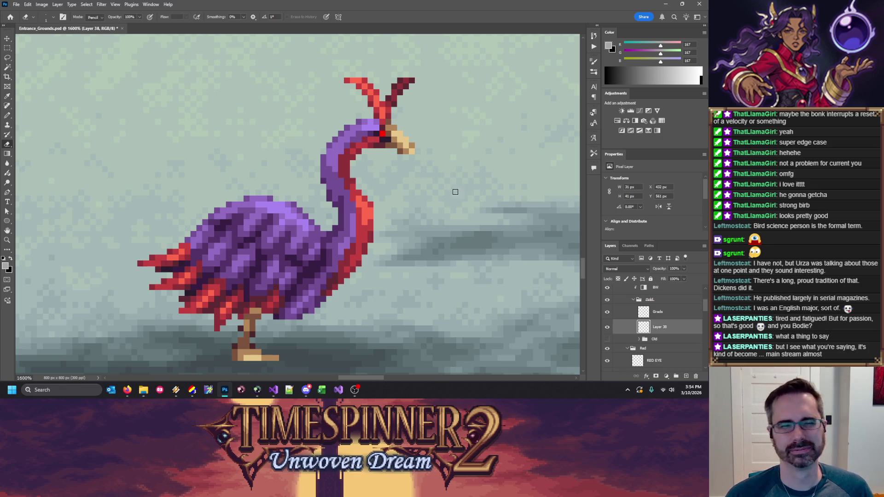
key(ctrl+z)
key(ctrl+z)
key(ctrl+z)
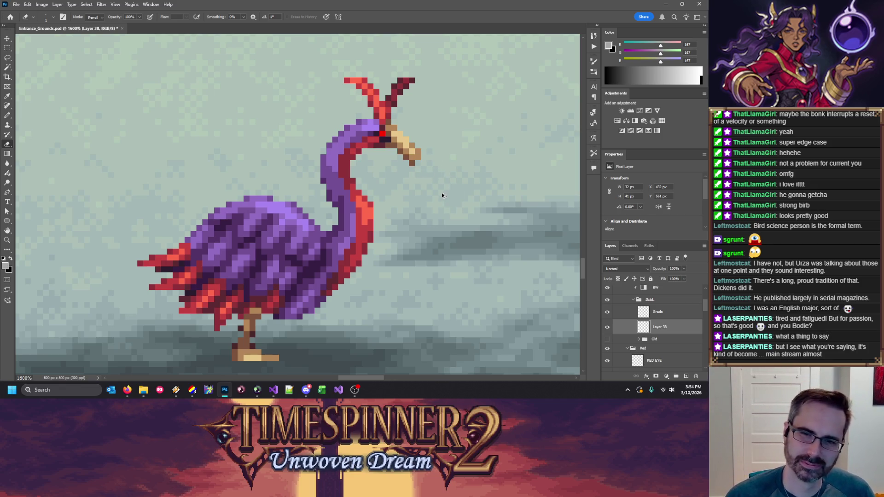
key(ctrl+z)
key(ctrl+z)
key(ctrl+minus)
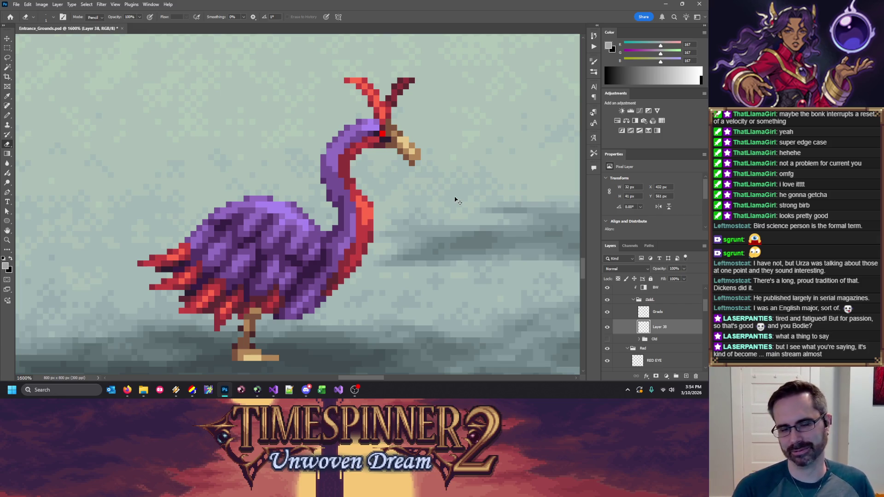
key(ctrl+minus)
key(ctrl+minus)
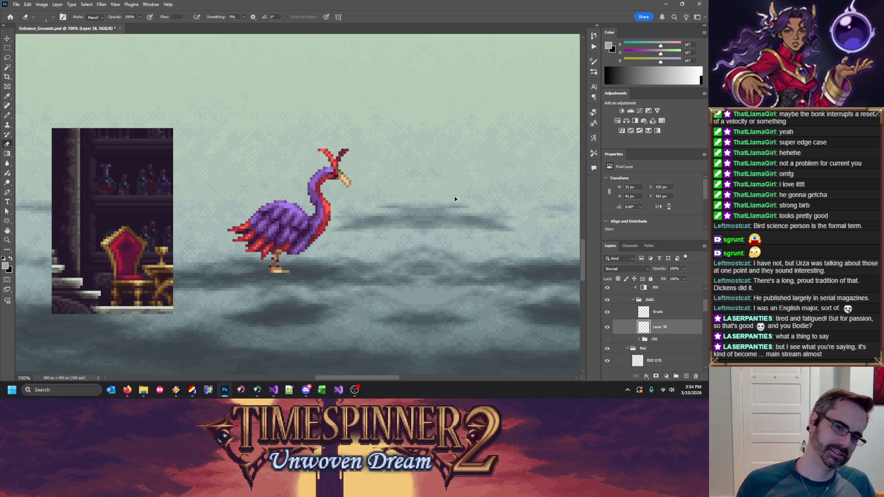
Step: Zoom in close on the bird and sample the beak's light, mid and dark greys
key(ctrl+plus)
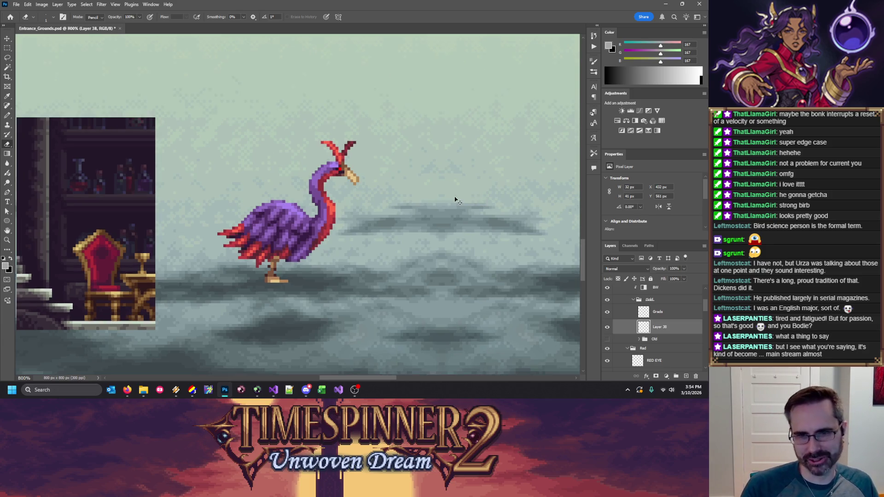
key(ctrl+plus)
key(ctrl+plus)
key(b)
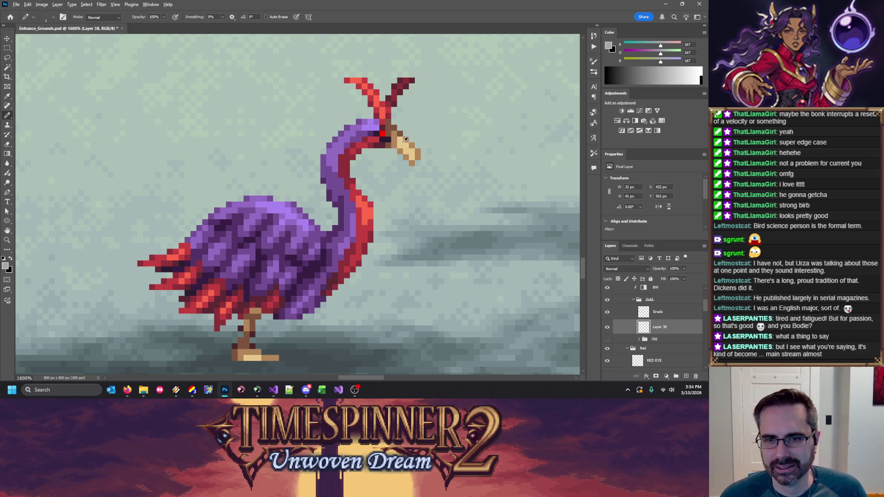
alt+click(404, 140)
alt+click(388, 131)
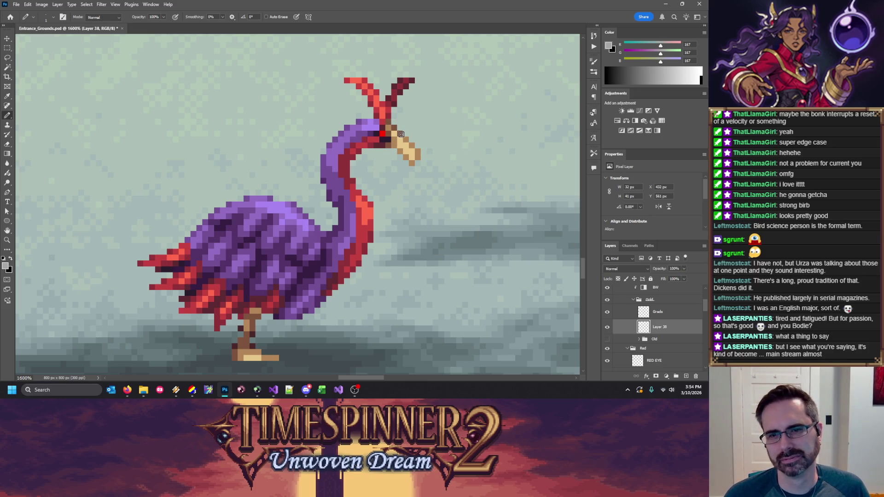
alt+click(399, 142)
alt+click(394, 145)
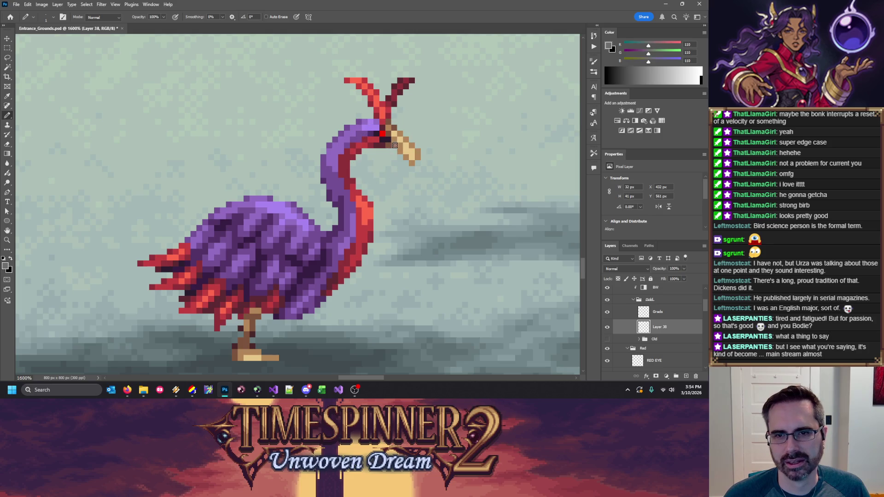
alt+click(400, 143)
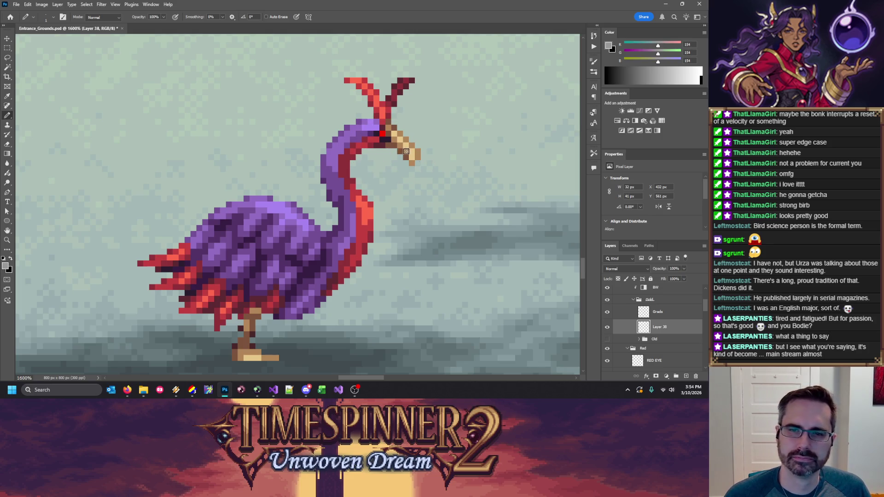
alt+click(401, 135)
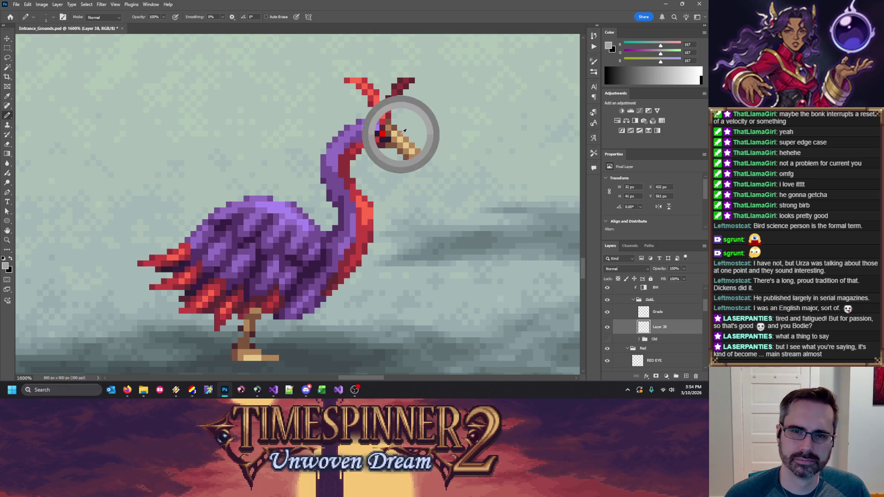
alt+click(400, 140)
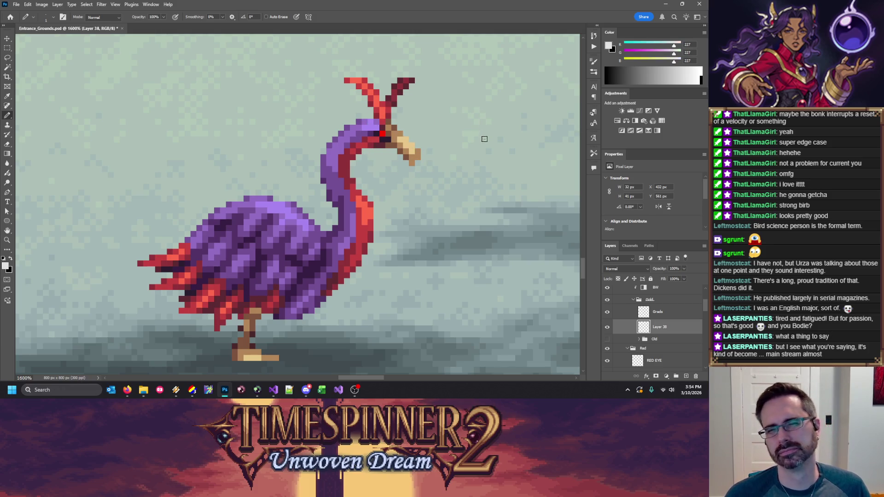
Step: Erase the beak tip and zoom out to check the bird in the level
key(e)
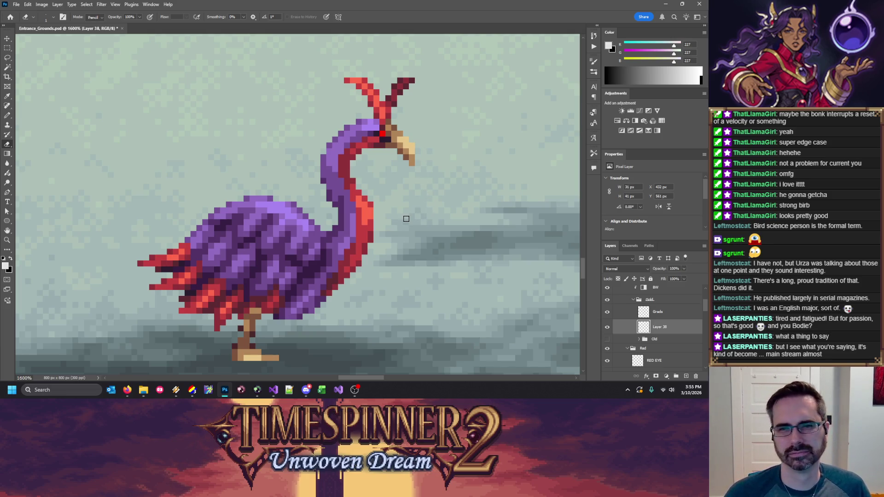
key(ctrl+minus)
key(ctrl+minus)
key(ctrl+minus)
key(ctrl+minus)
key(ctrl+minus)
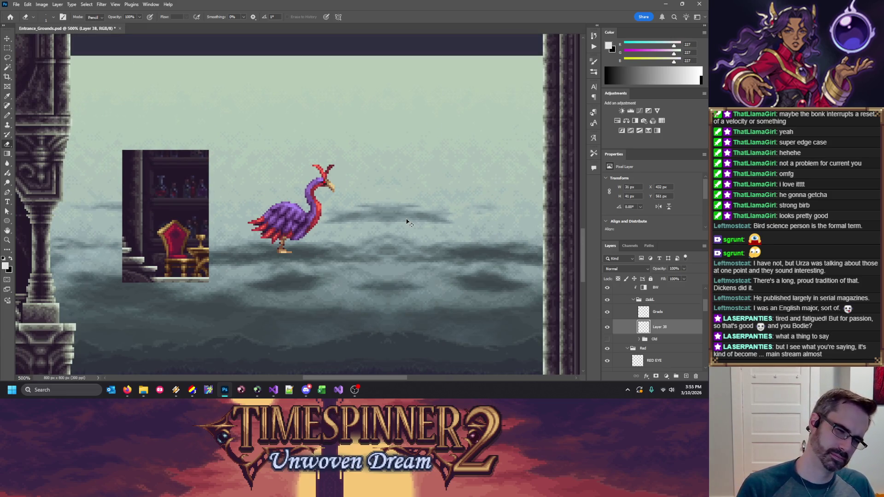
key(ctrl+minus)
key(ctrl+plus)
key(ctrl+plus)
key(ctrl+plus)
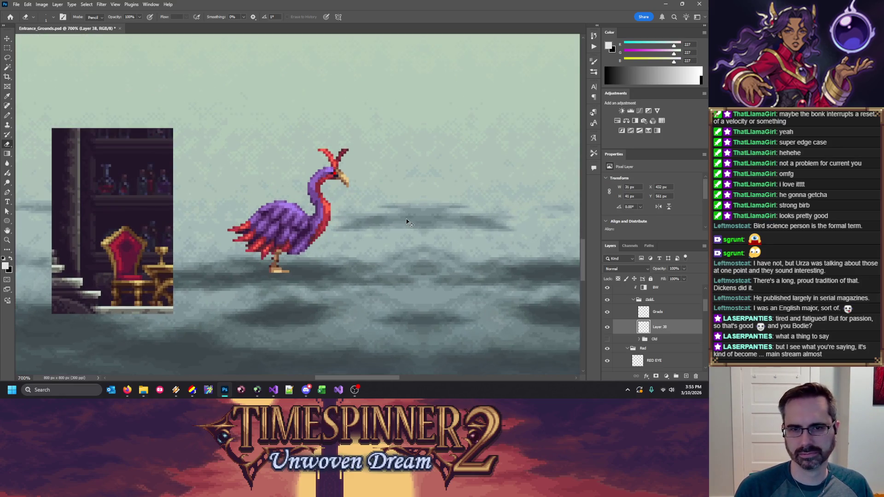
key(ctrl+plus)
Step: Sample the dark red from the bird's head for further touch-ups
key(b)
alt+click(348, 177)
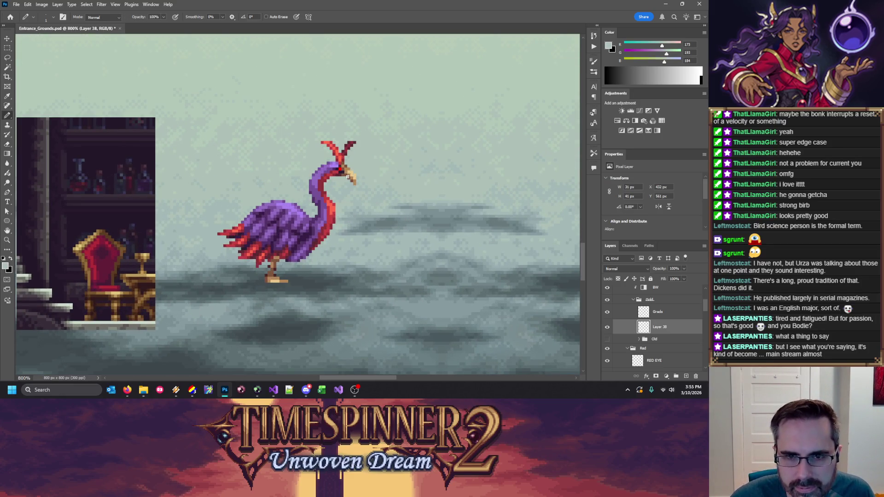
alt+click(350, 178)
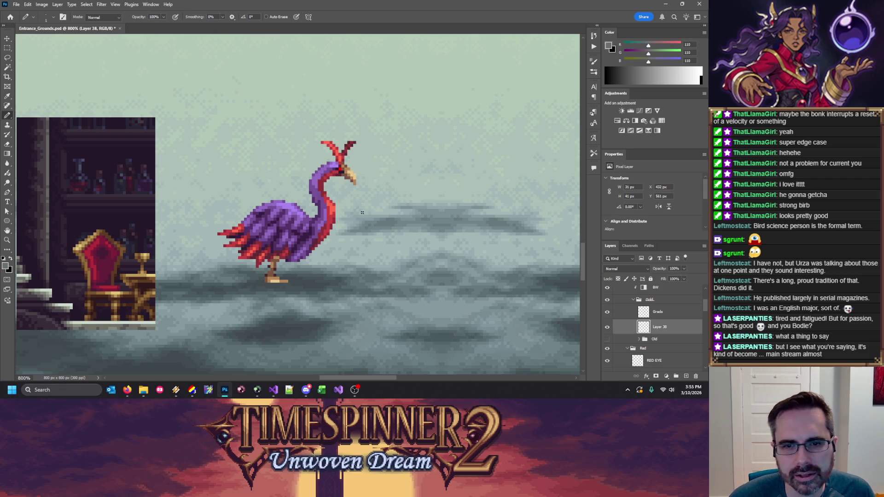
alt+click(343, 173)
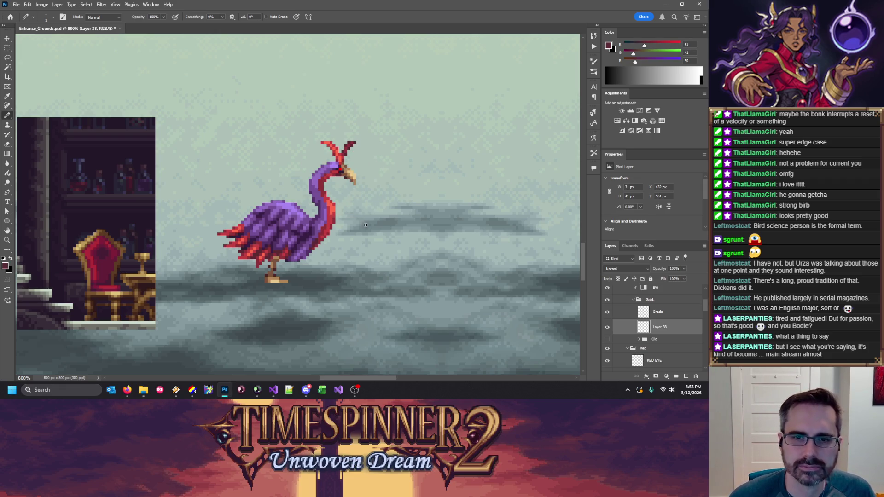
key(ctrl+plus)
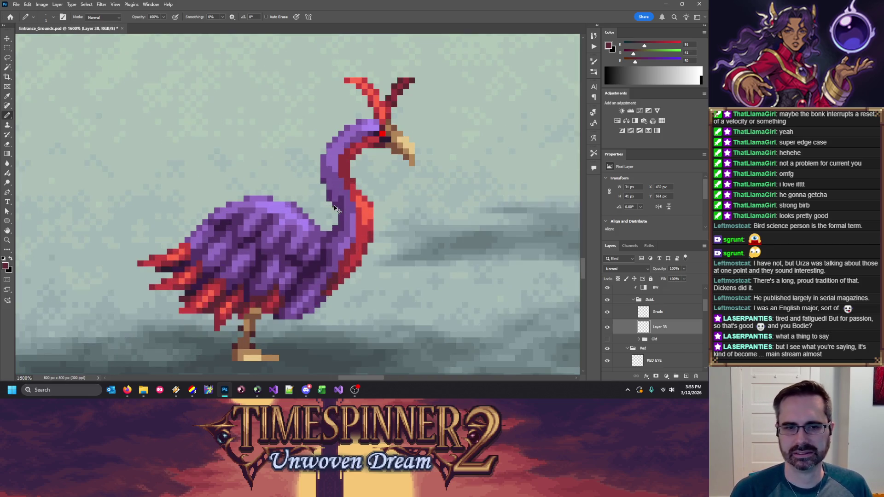
Step: Select the beak and feet pixels with the Magic Wand, then deselect
key(w)
click(465, 178)
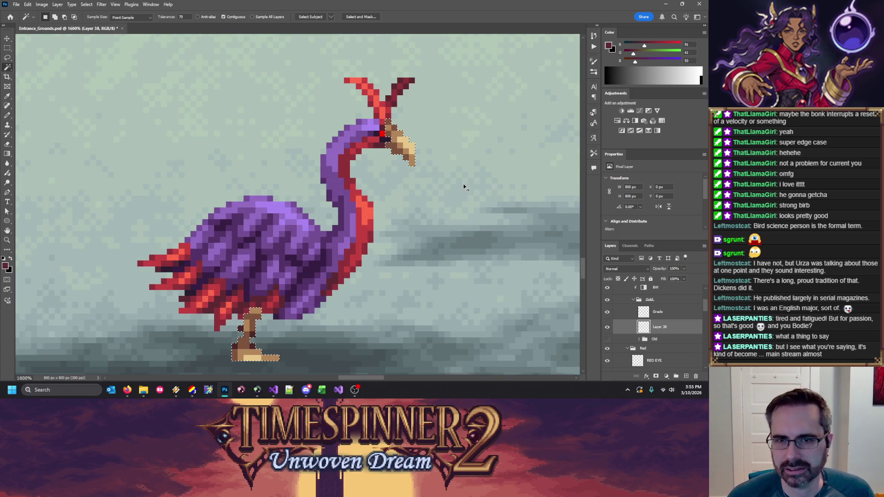
key(ctrl+d)
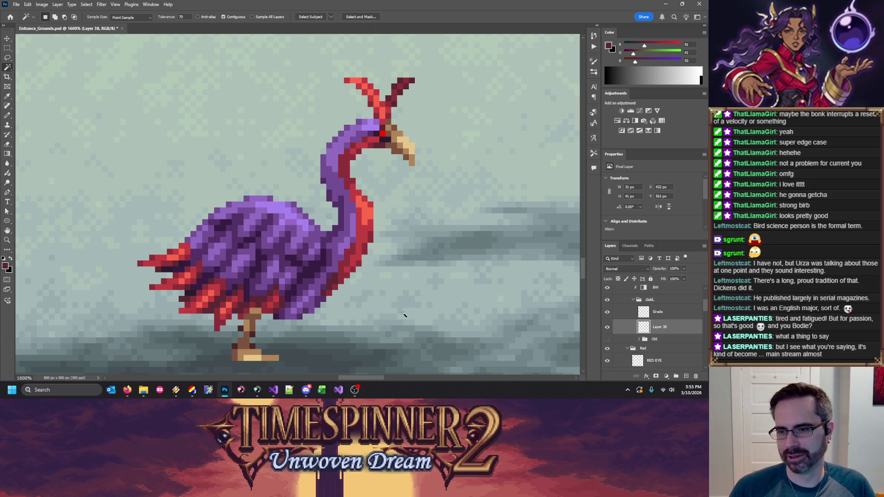
Step: Toggle the Gradient layer off and on twice to compare the raw greys
scroll(662, 342, up, 1)
scroll(615, 298, up, 1)
click(608, 294)
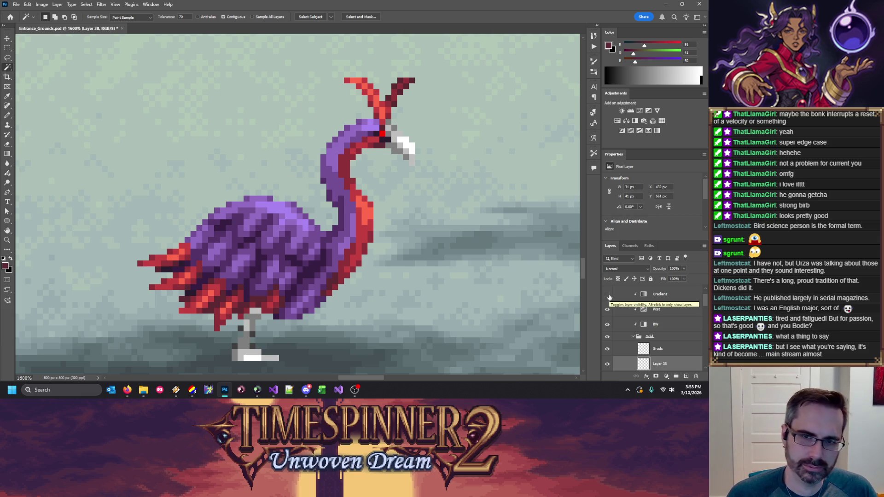
click(608, 294)
click(608, 294)
click(608, 294)
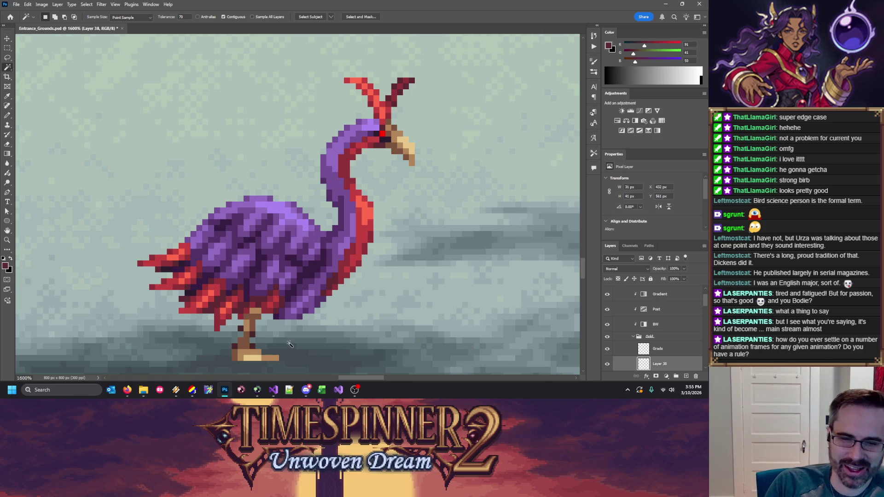
Step: Open Auria.gal from GraphicsGale's recent files and scroll the frame strip toward Throw0
right_click(212, 394)
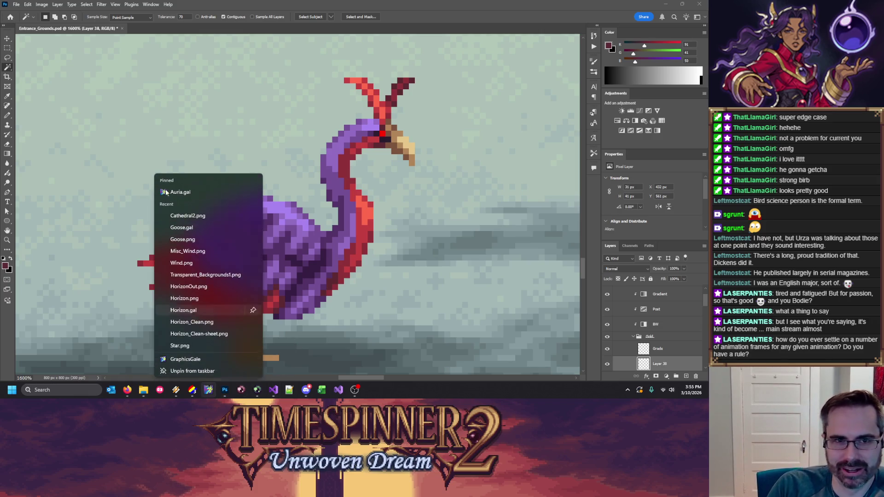
click(155, 35)
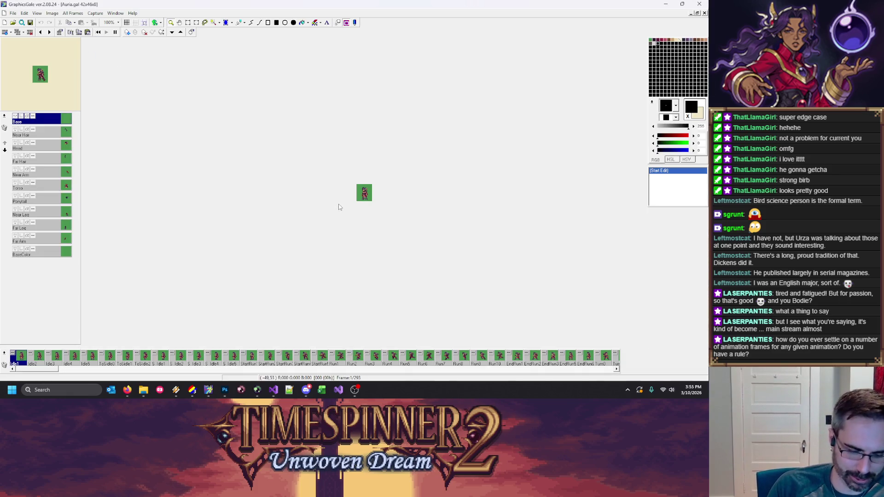
scroll(339, 205, up, 7)
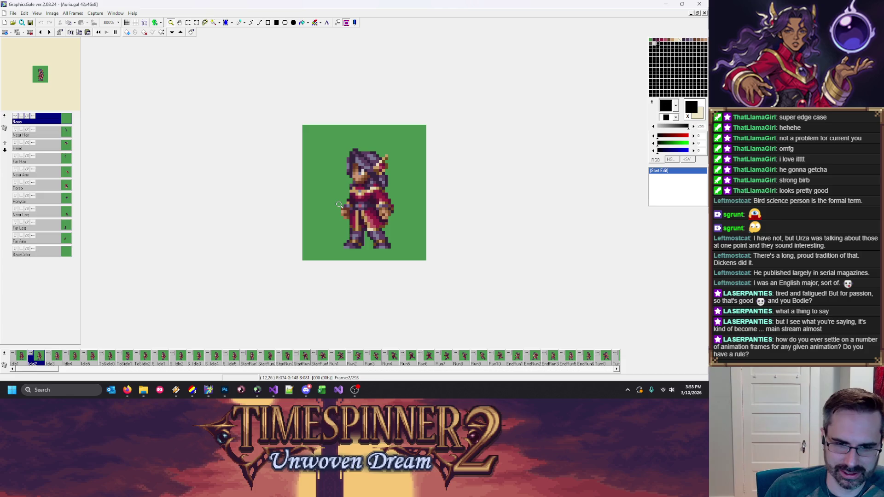
key(Right)
key(Right)
key(Right)
key(Right)
key(Right)
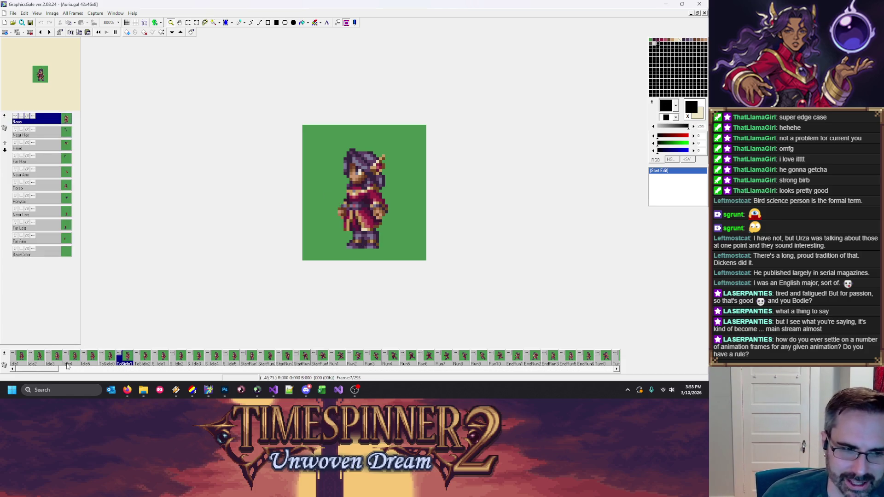
drag(49, 370, 231, 377)
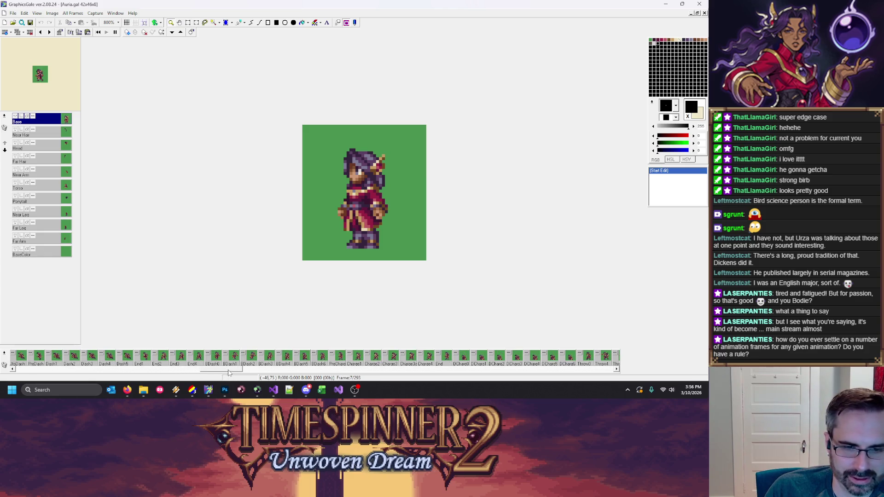
drag(228, 373, 278, 371)
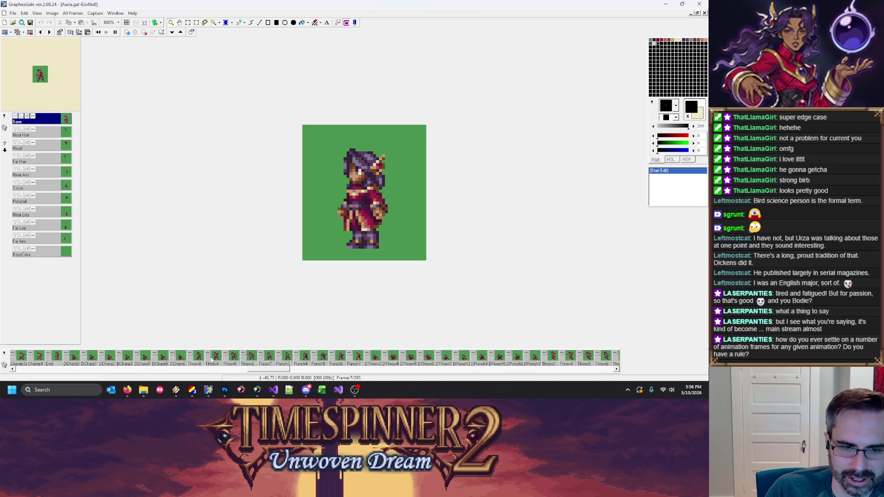
Step: Show the Throw0 frame and step forward through the frames to Punch5
click(194, 358)
click(179, 358)
click(194, 358)
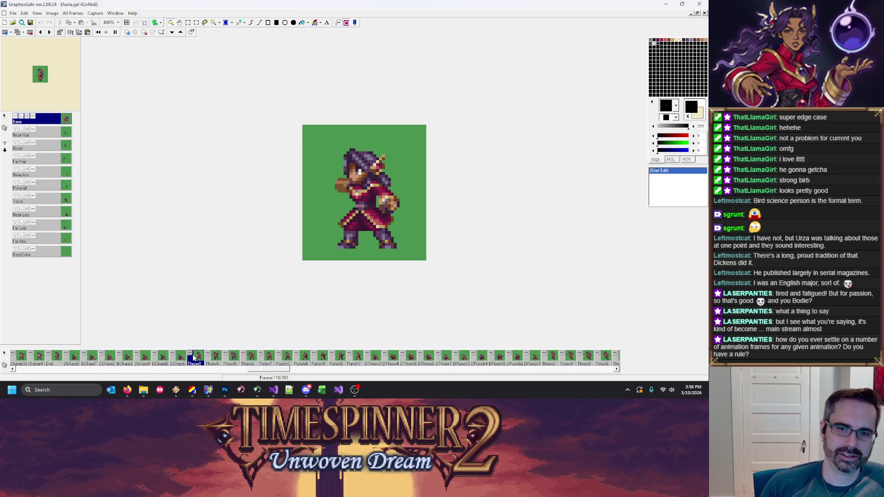
key(Right)
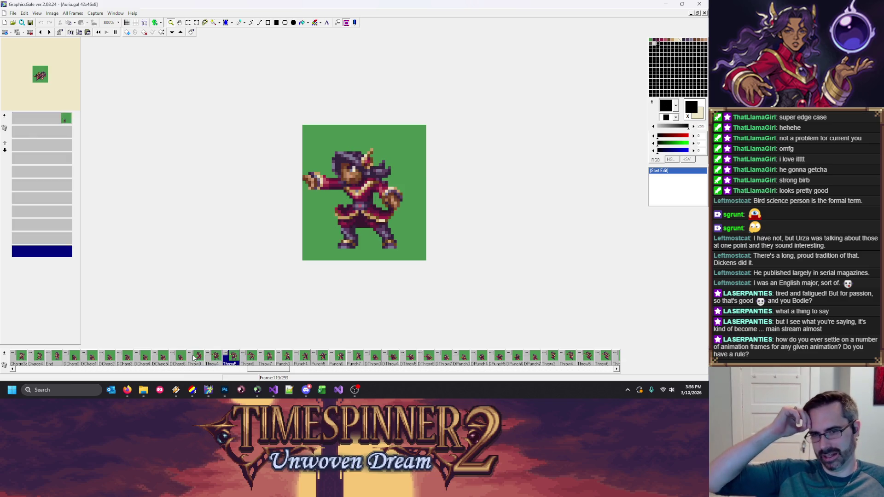
key(Right)
key(Right)
key(Right)
key(Right)
key(Right)
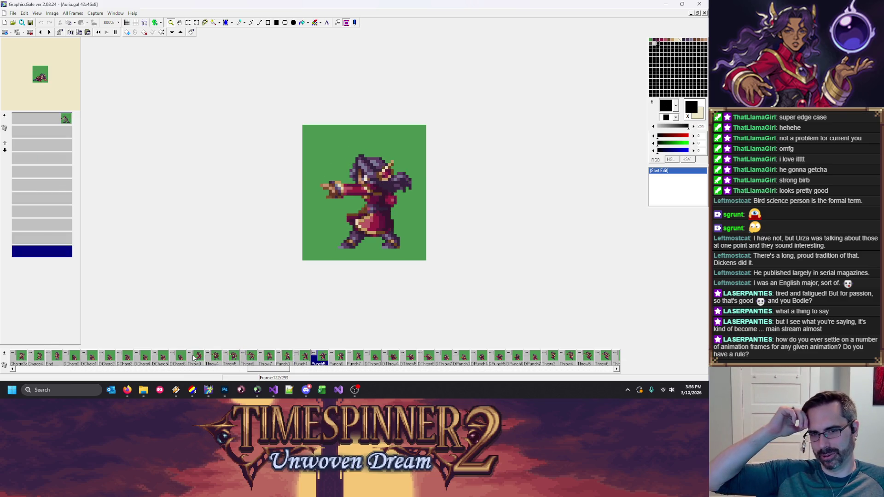
key(Right)
key(Right)
key(Right)
key(Left)
key(Left)
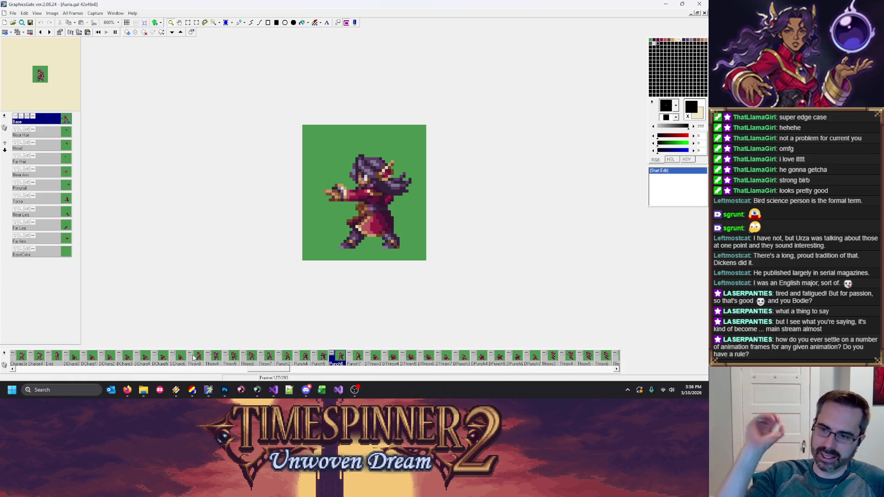
key(Left)
key(Left)
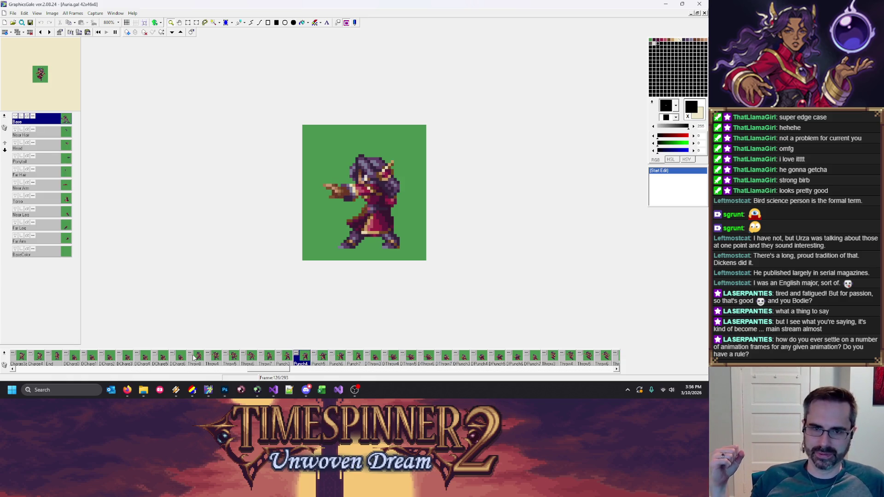
key(Right)
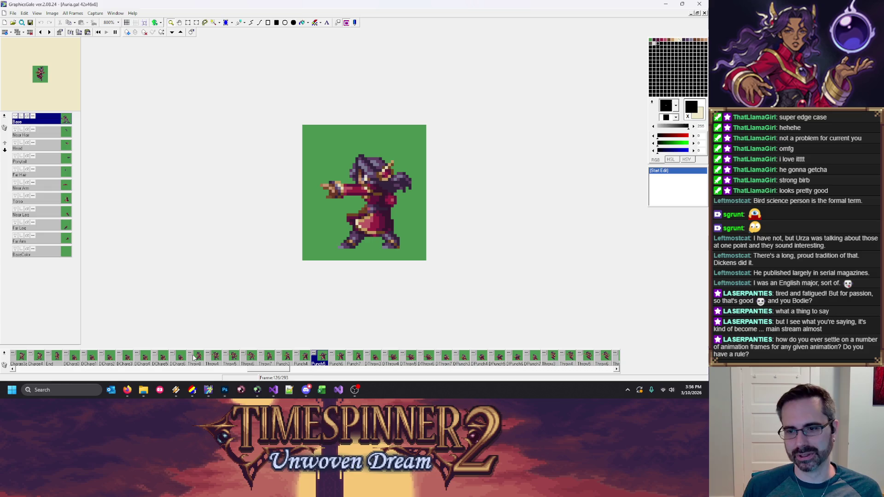
Step: Flip back and forth between the Punch3, Punch4 and Punch5 poses to compare them
key(Left)
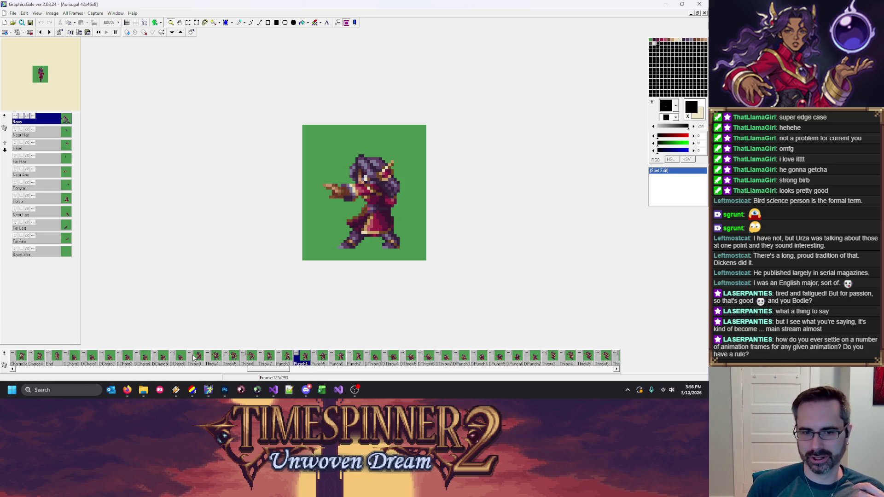
key(Left)
key(Right)
key(Left)
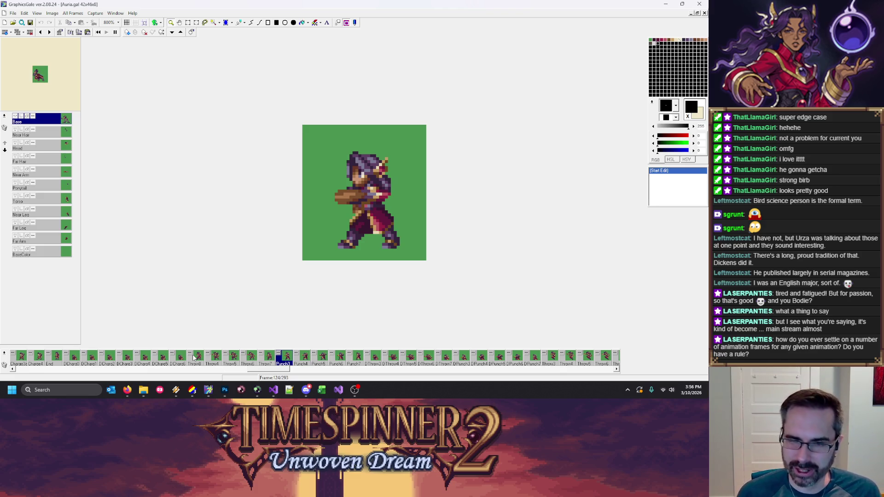
key(Right)
key(Right)
key(Left)
key(Right)
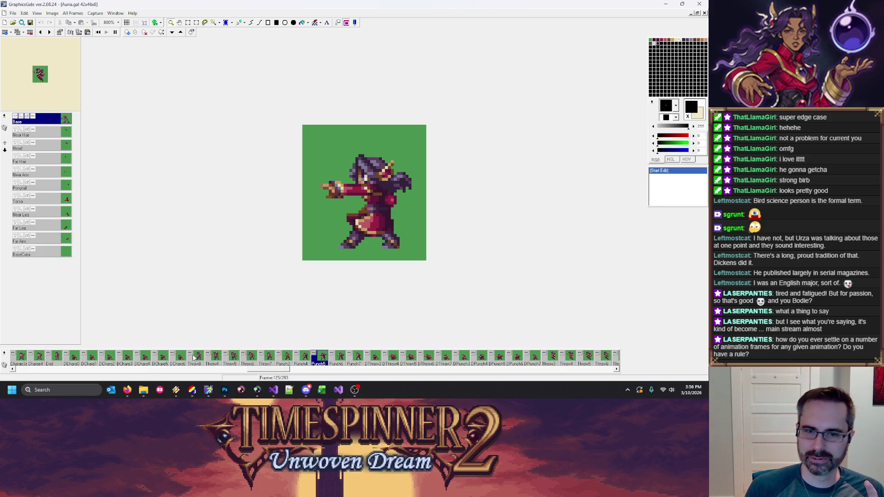
key(Left)
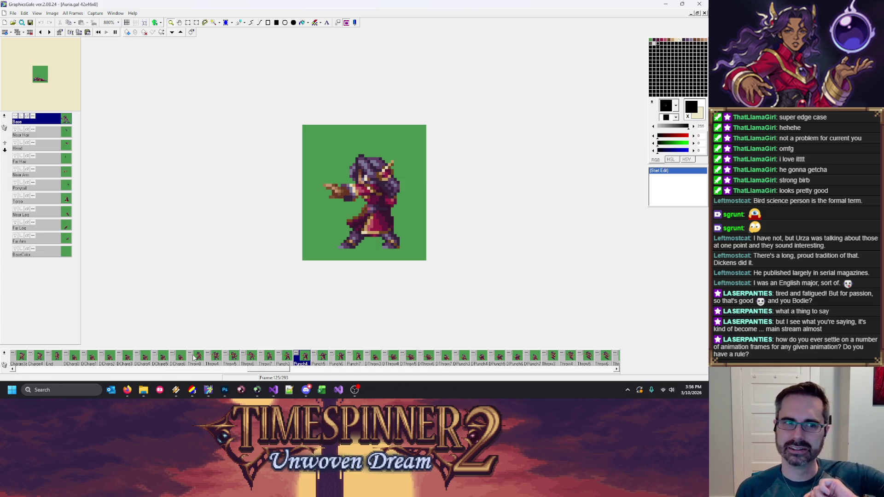
key(Right)
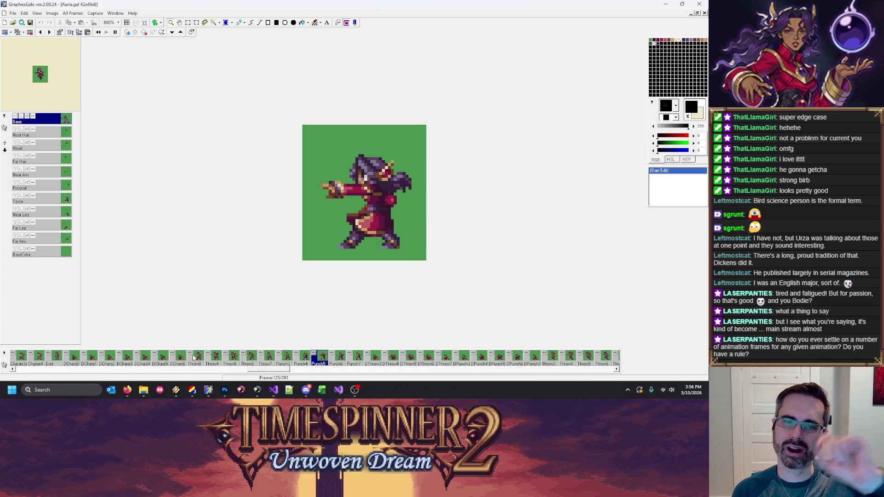
key(Left)
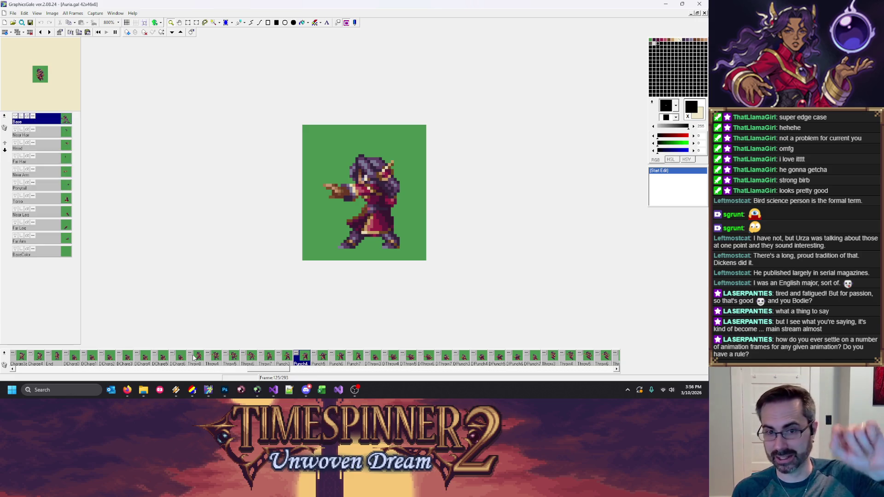
key(Right)
key(Left)
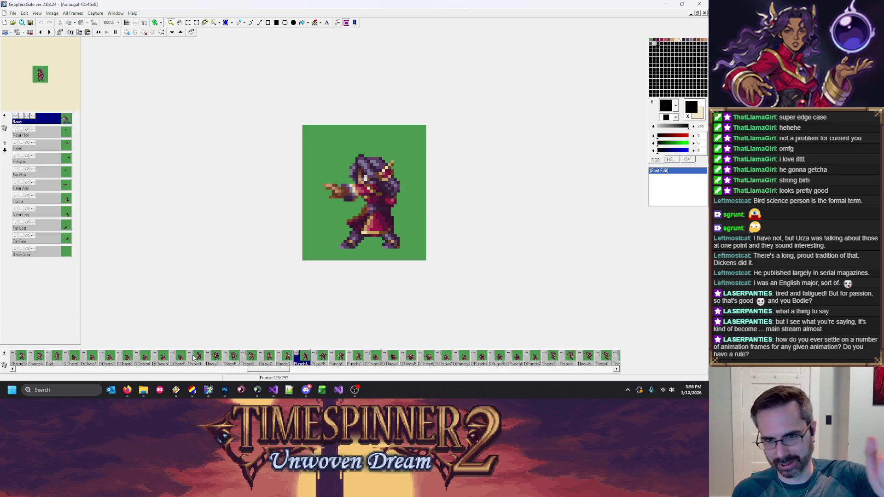
key(Right)
key(Left)
key(Right)
key(Left)
key(Right)
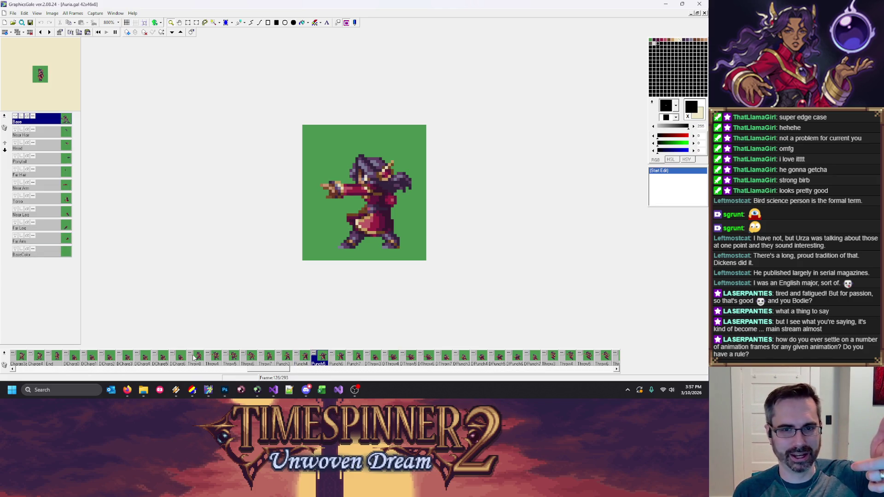
Step: Step through Punch4 to Punch6, back to Punch3, and play the animation
key(Left)
key(Right)
key(Left)
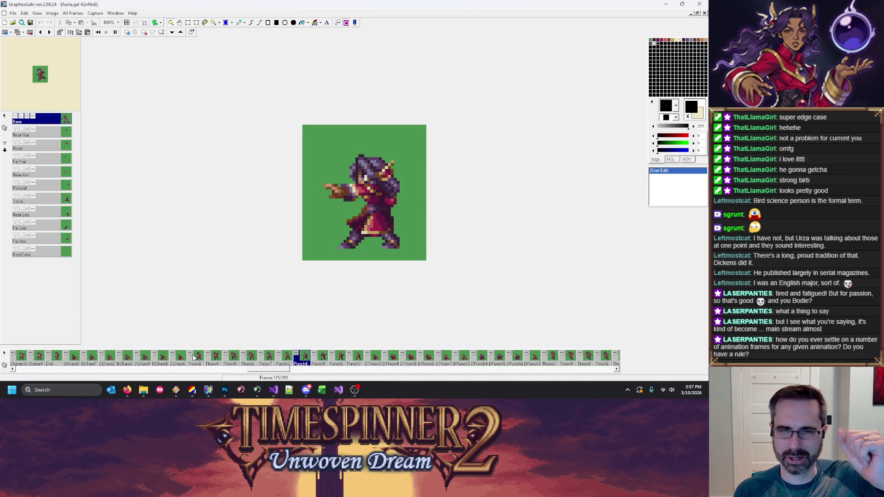
key(Right)
key(Right)
key(Left)
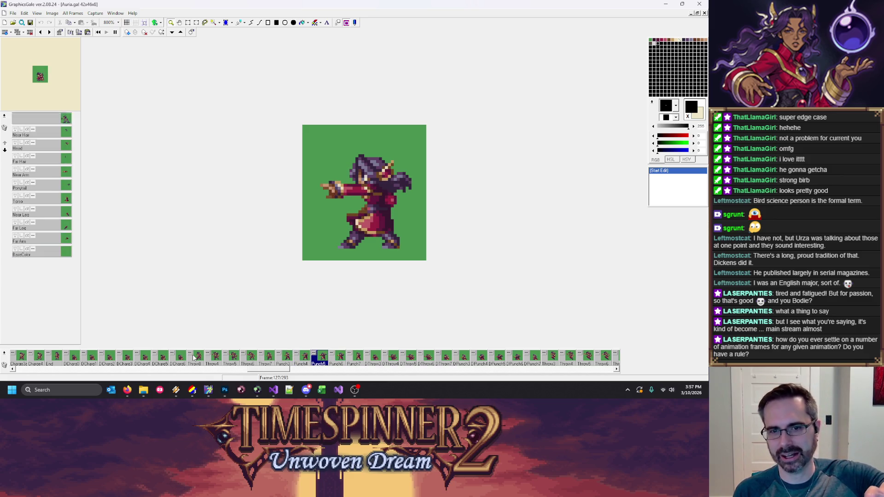
key(Right)
key(Left)
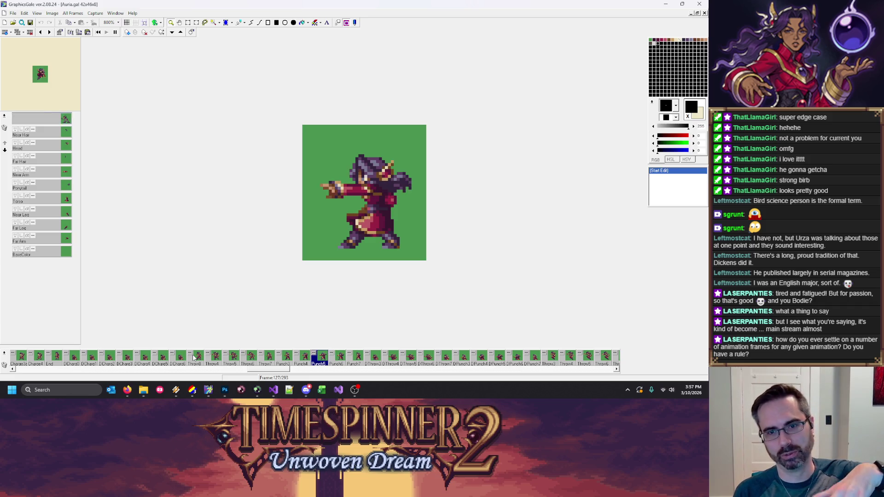
key(Left)
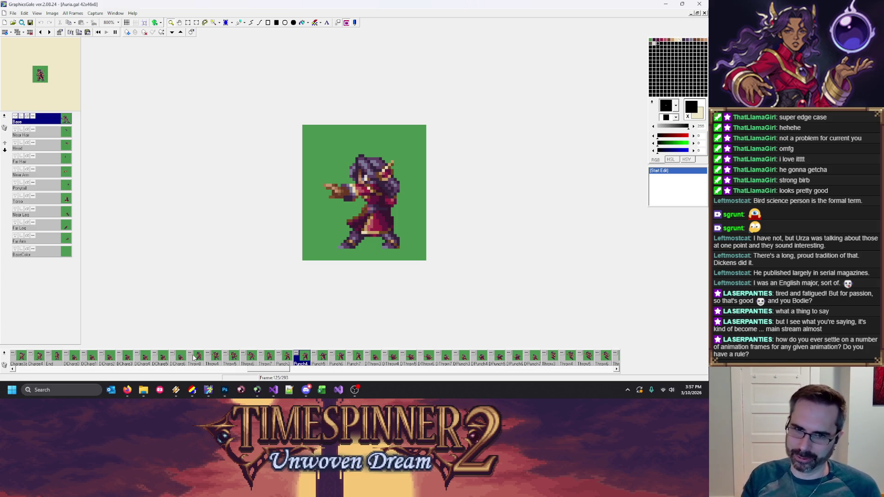
key(Left)
key(Return)
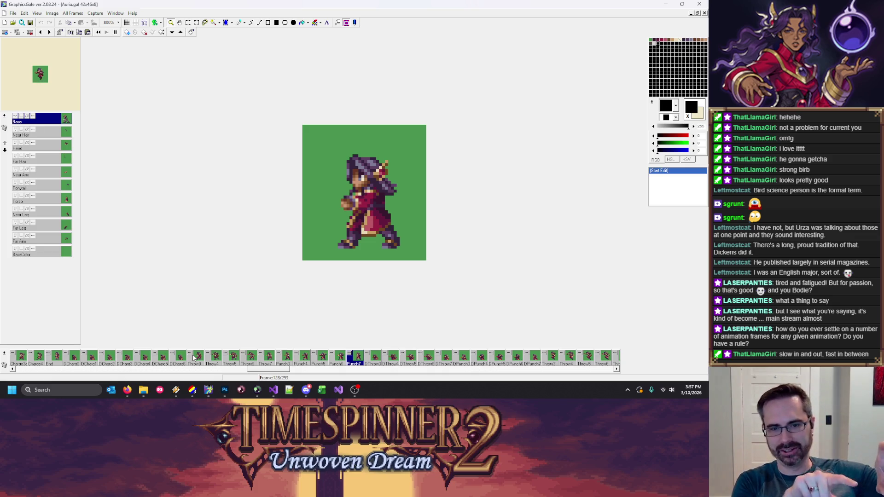
Step: Stop playback and step among Punch3, Throw0, Throw4 and Throw6, ending on Throw6
key(Left)
key(Left)
key(Left)
key(Left)
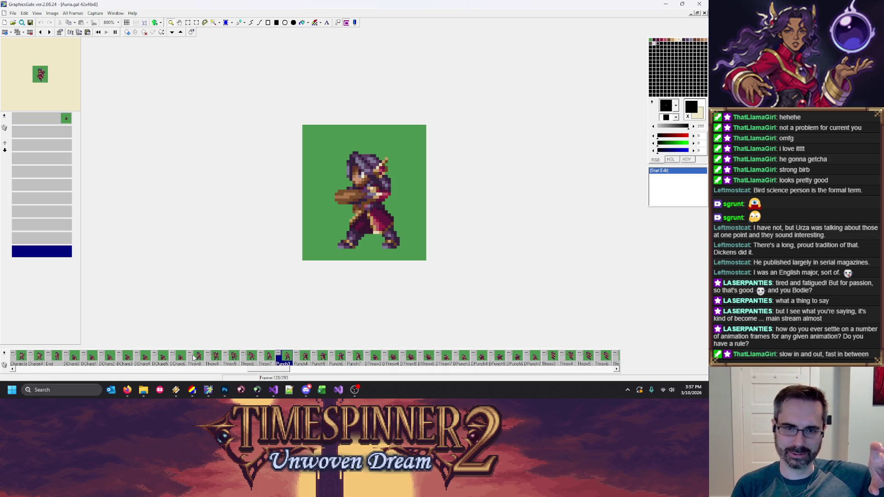
key(Left)
key(Left)
key(Right)
key(Right)
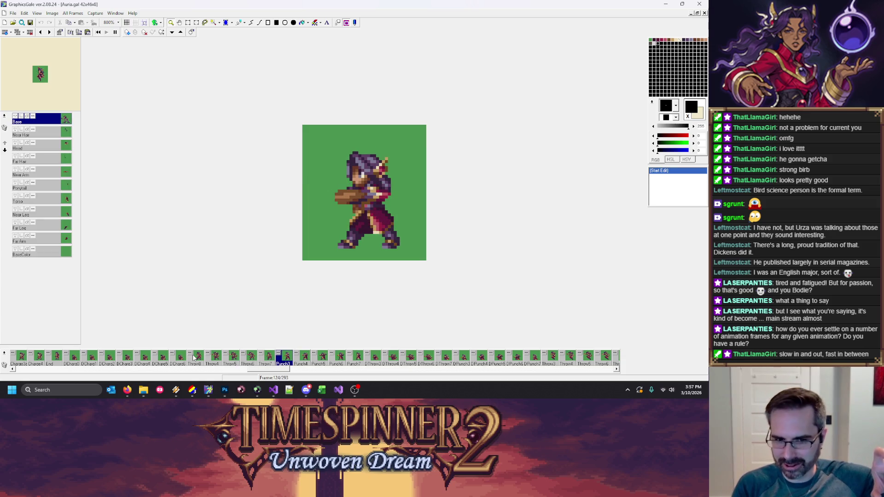
key(Left)
key(Left)
key(Left)
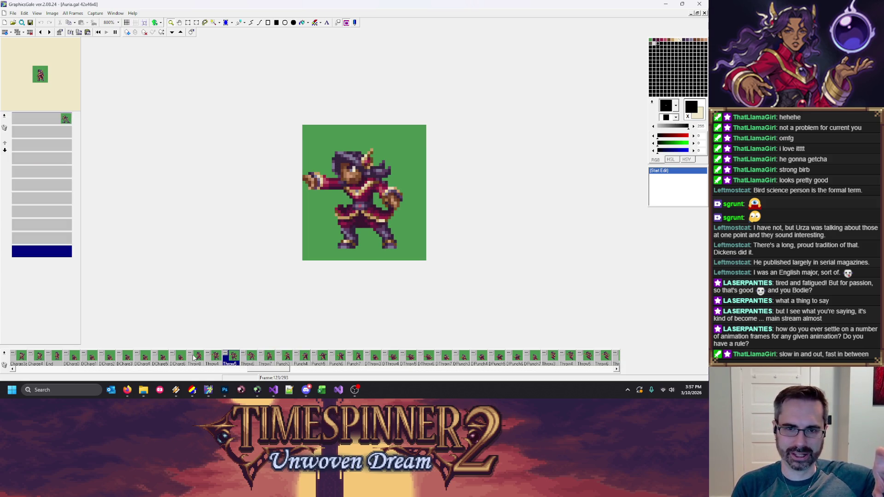
key(Left)
key(Left)
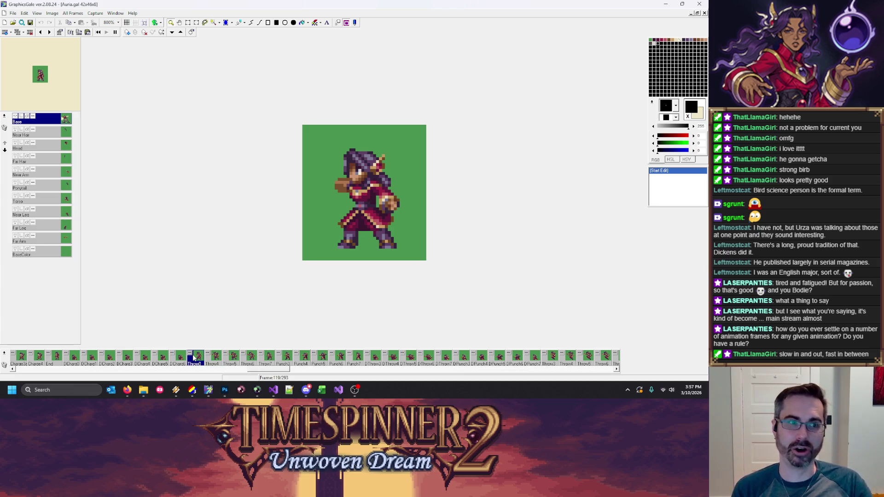
key(Right)
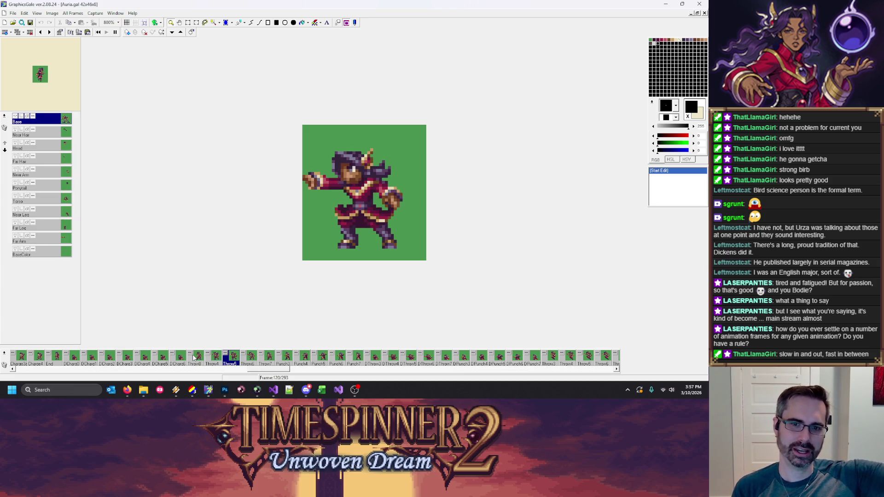
key(Left)
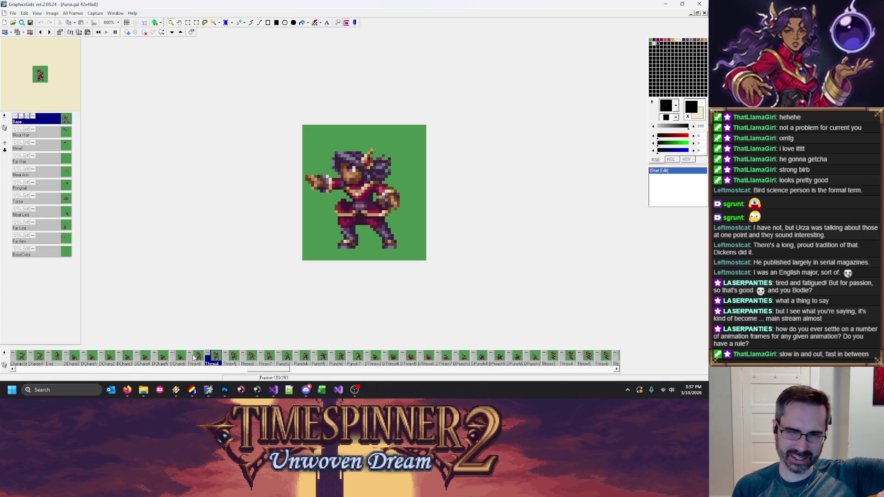
key(Right)
key(Right)
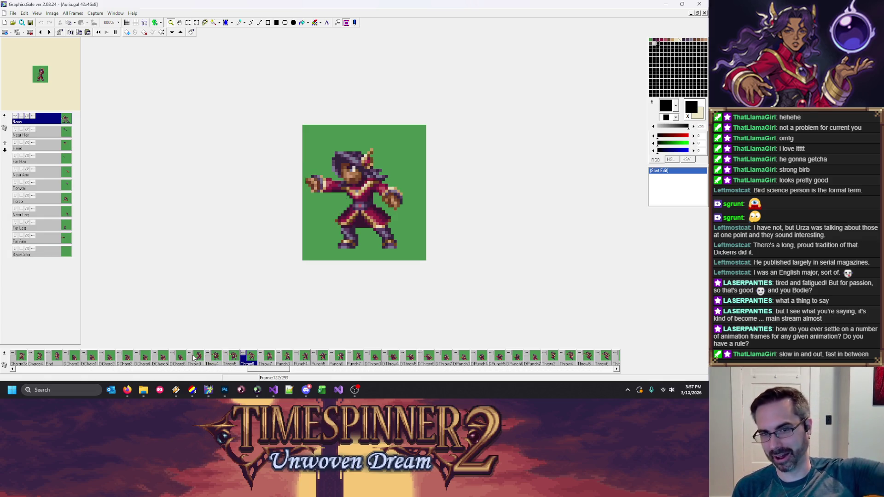
key(Right)
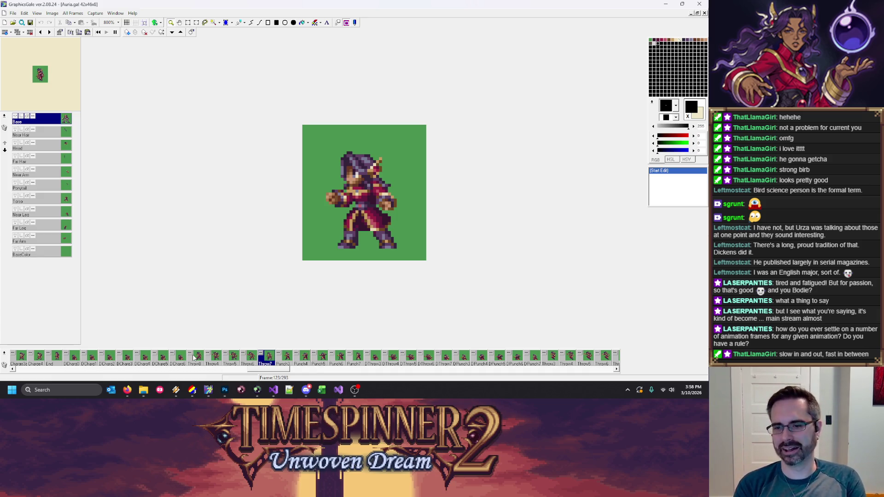
key(Left)
key(Left)
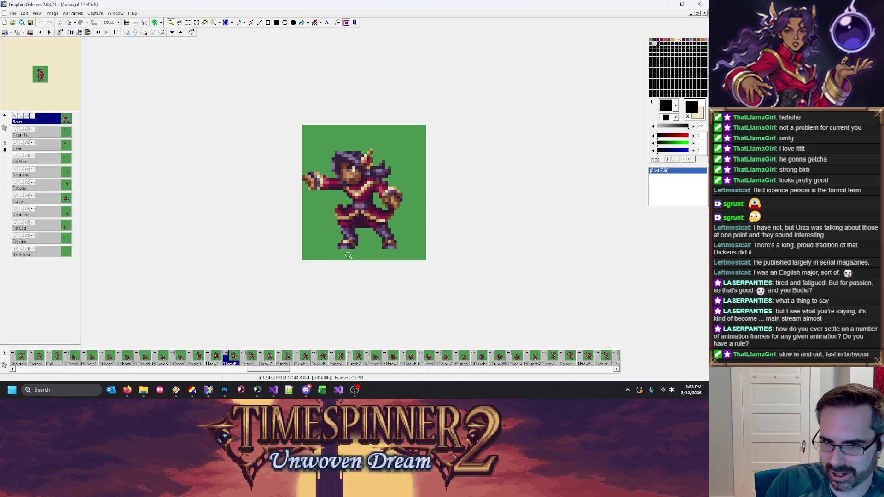
key(Left)
key(Left)
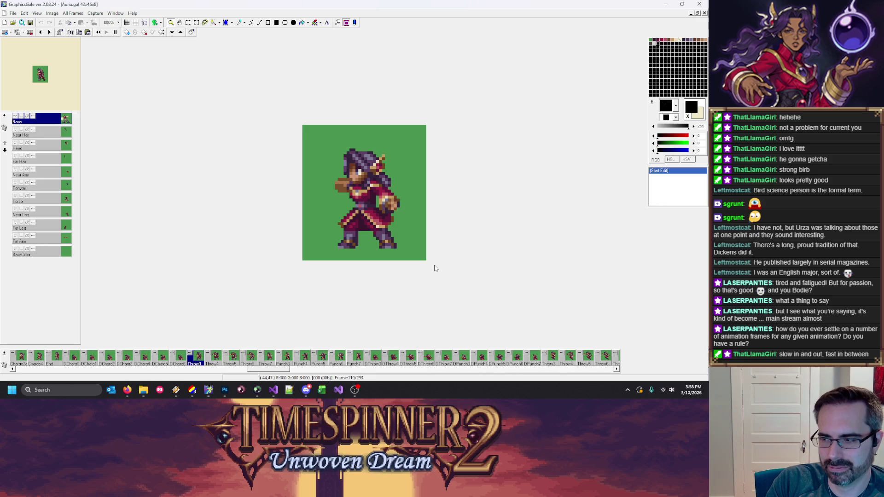
key(Right)
key(Right)
key(Right)
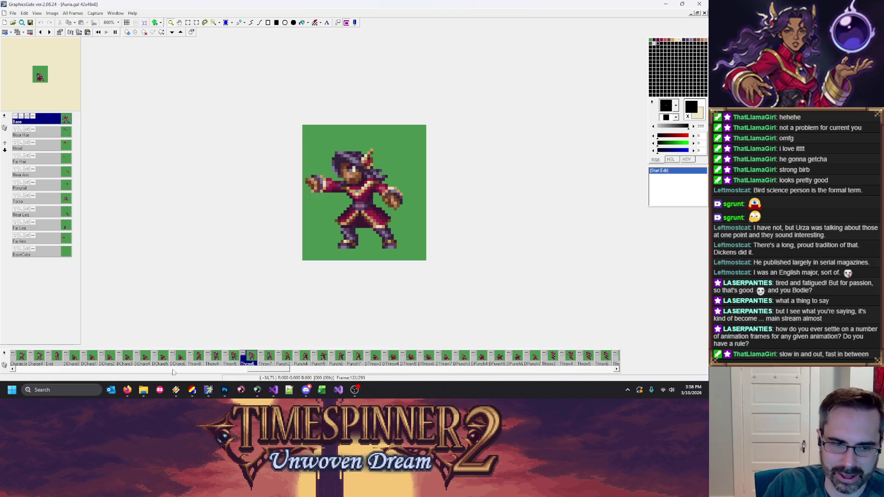
Step: Browse from Environments up to Tower_Art, into Protagonists and Older, back out, then return to GraphicsGale
mouse_move(143, 390)
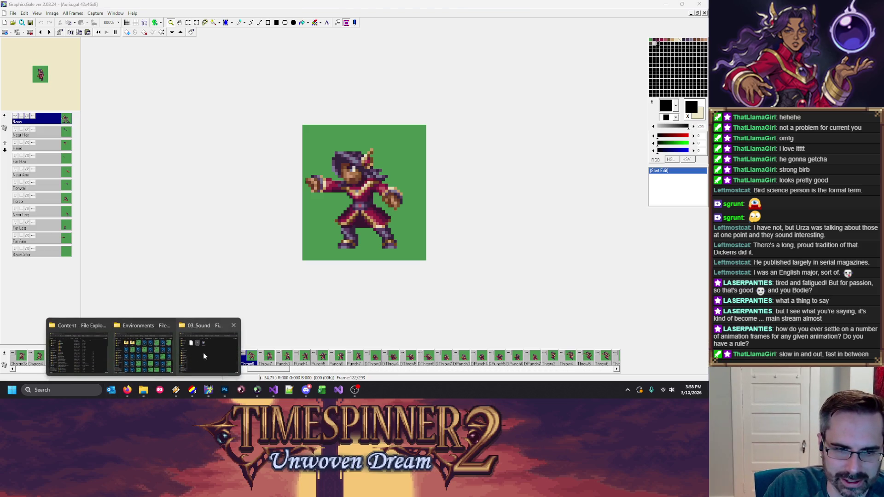
mouse_move(178, 366)
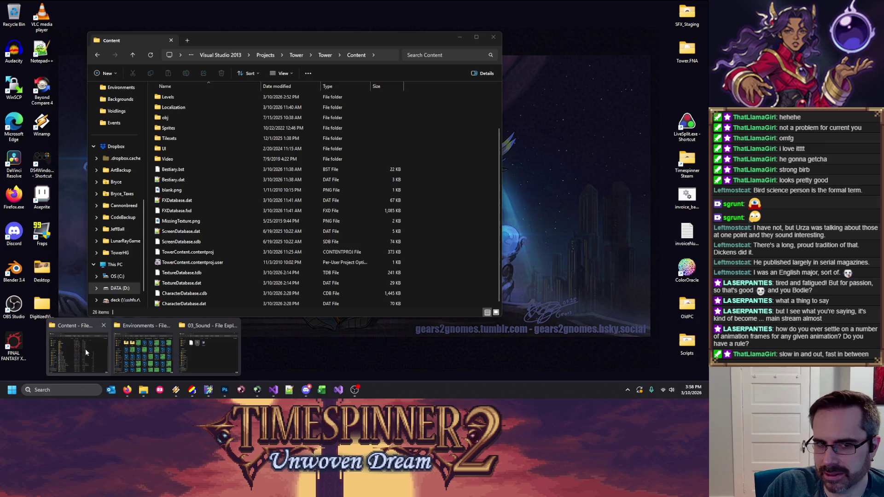
click(148, 343)
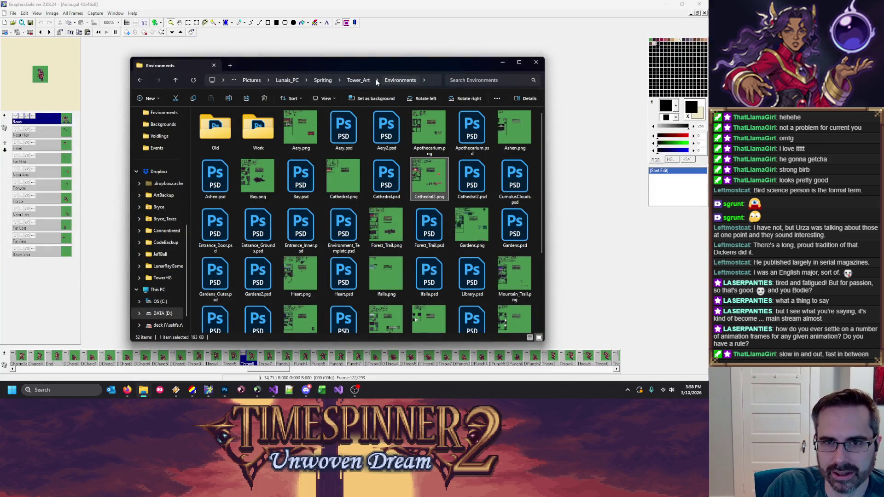
click(358, 80)
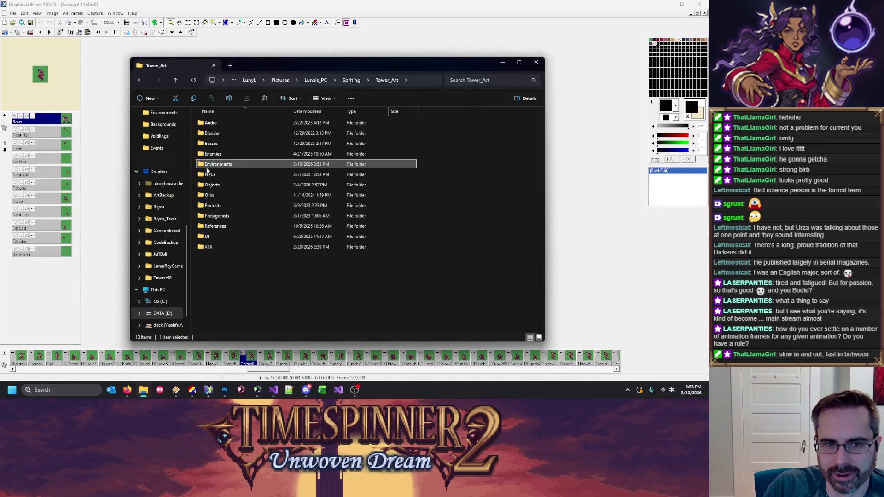
double_click(215, 215)
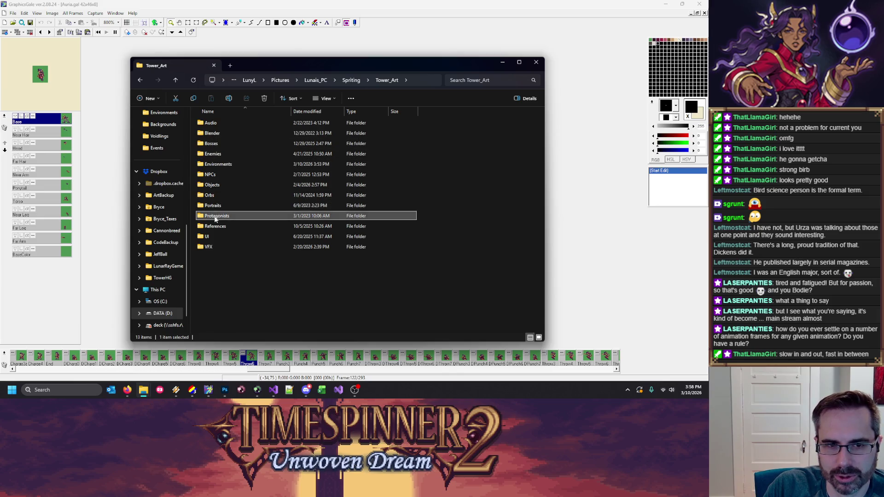
double_click(210, 143)
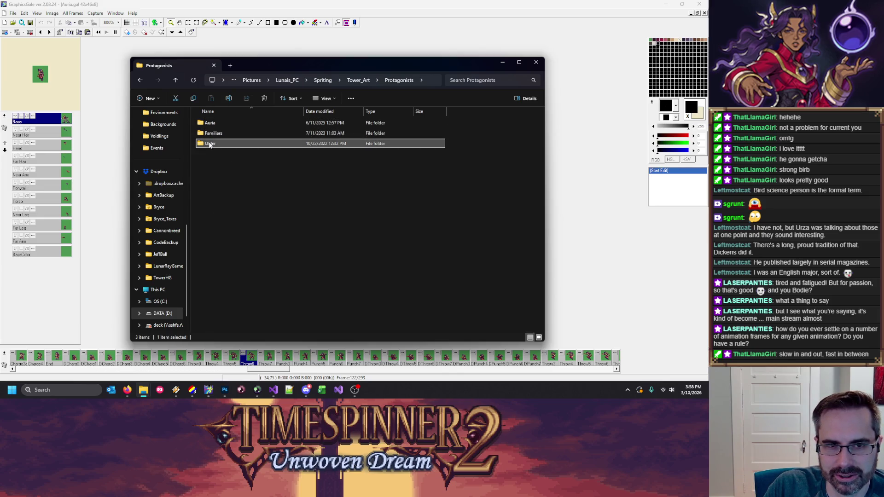
click(140, 81)
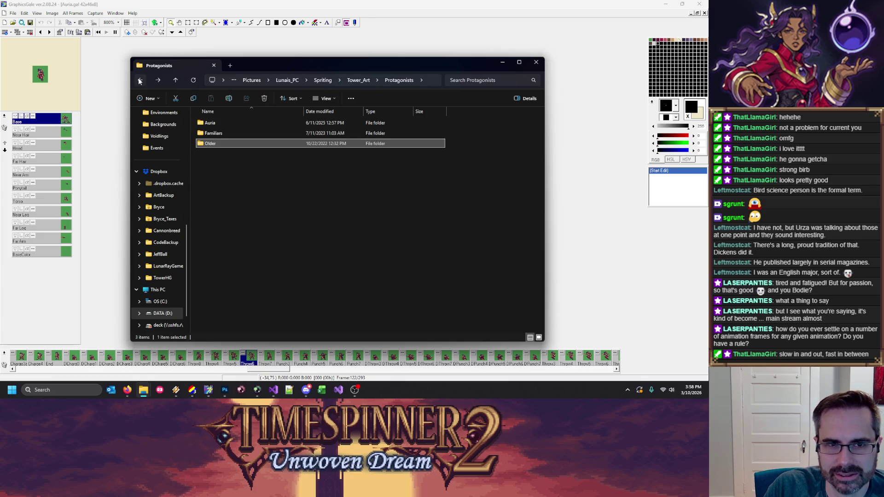
click(140, 81)
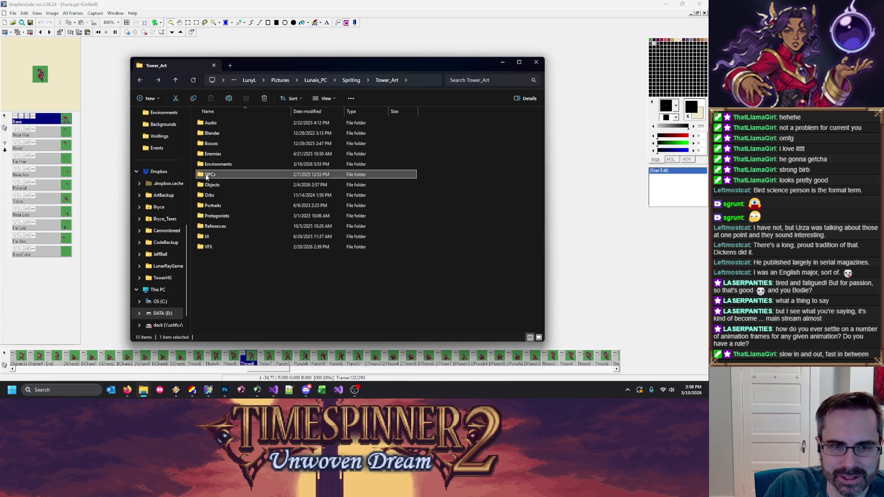
click(286, 53)
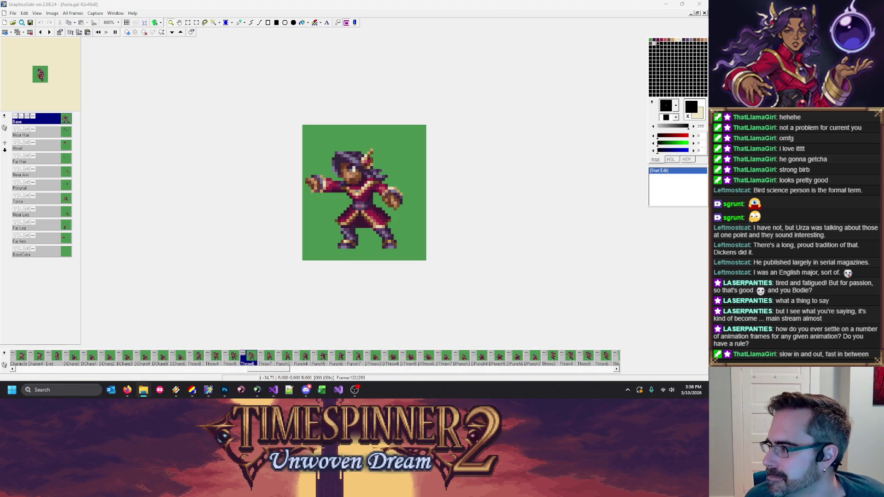
Step: Close Auria.gal, review Asa.gal's idle and run frames zoomed in, then quit GraphicsGale
key(ctrl+F4)
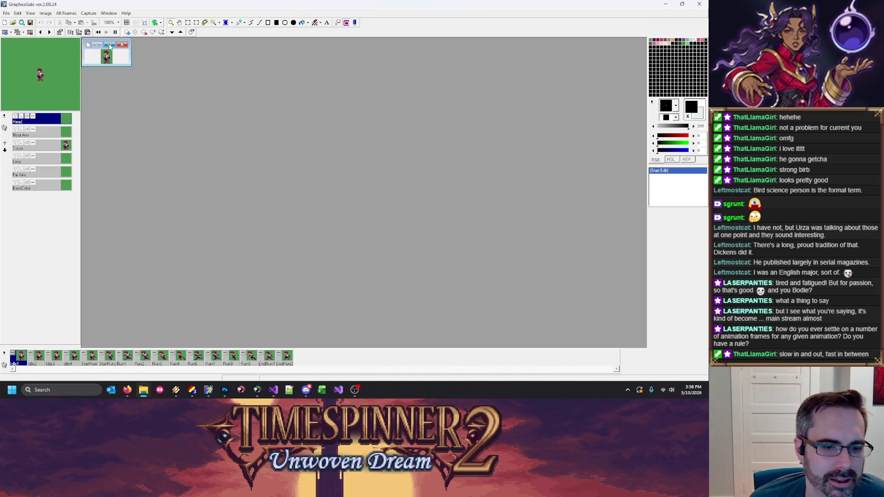
click(110, 46)
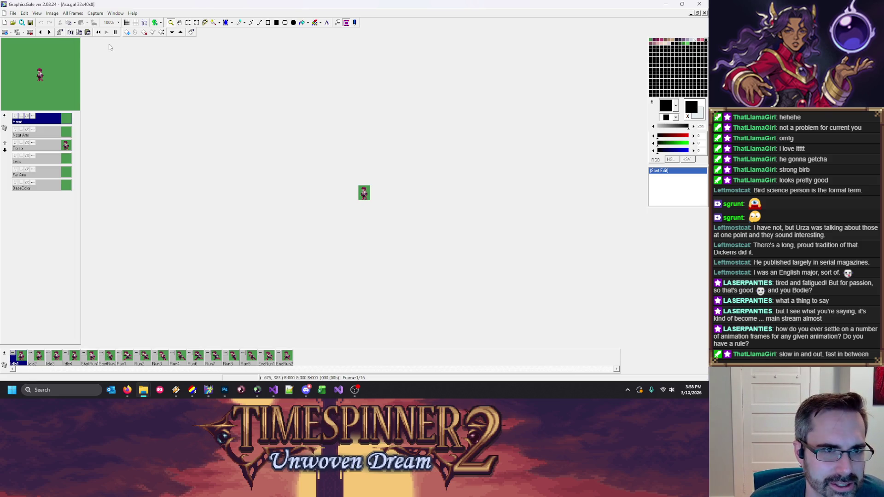
scroll(320, 196, up, 1)
scroll(321, 198, up, 1)
scroll(320, 195, up, 2)
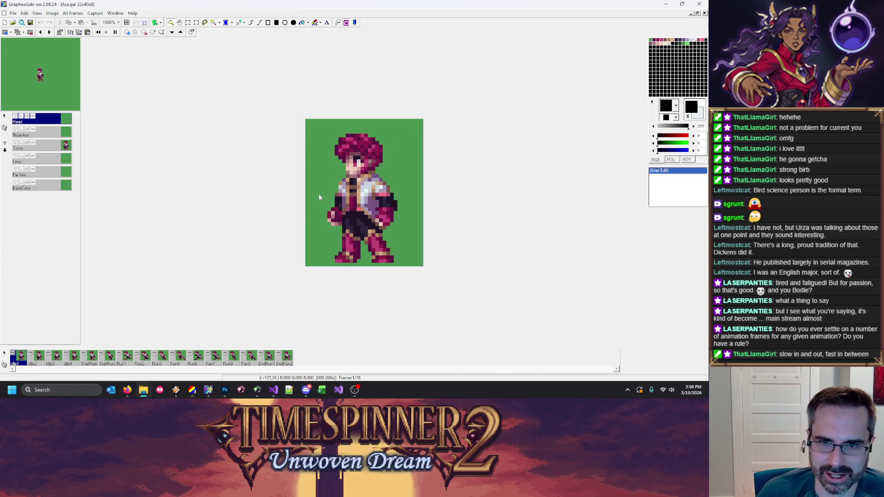
key(Right)
key(Right)
key(Right)
key(Right)
key(Right)
key(Left)
key(Left)
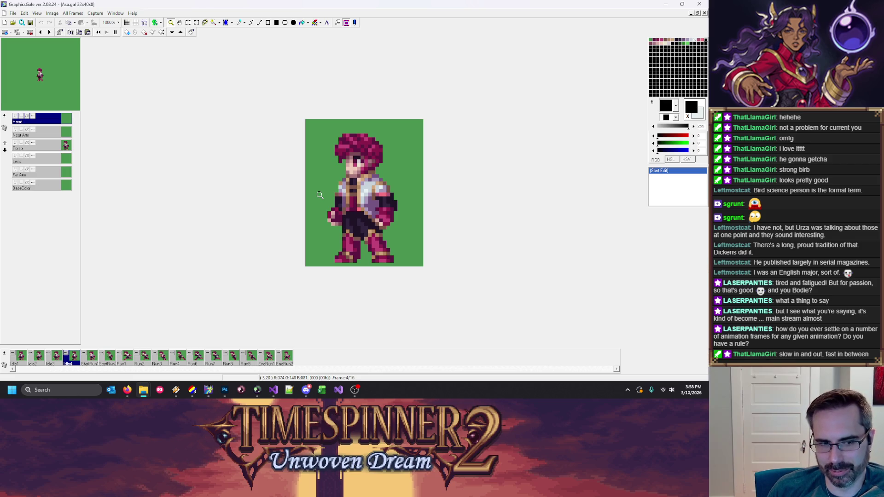
key(Right)
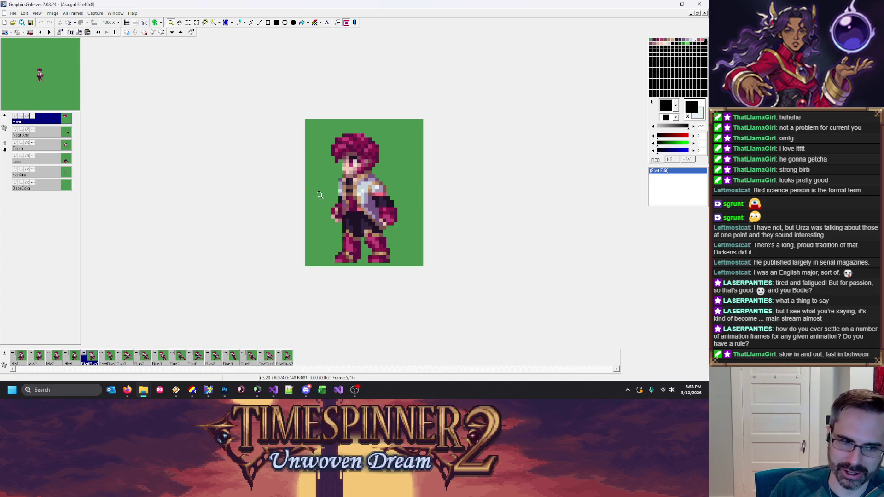
key(Right)
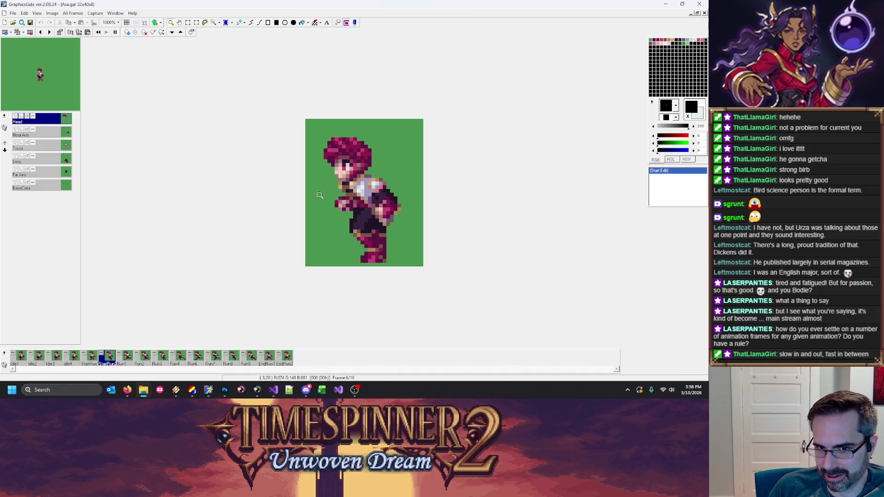
key(Right)
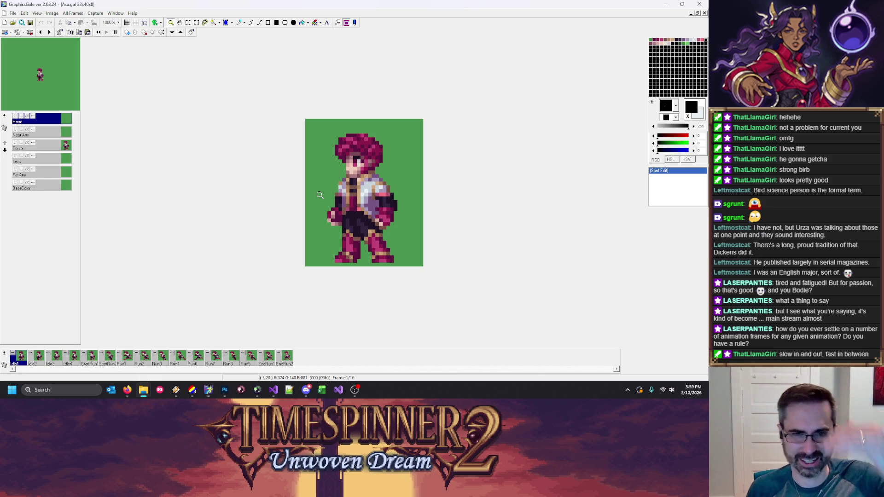
key(ctrl+Tab)
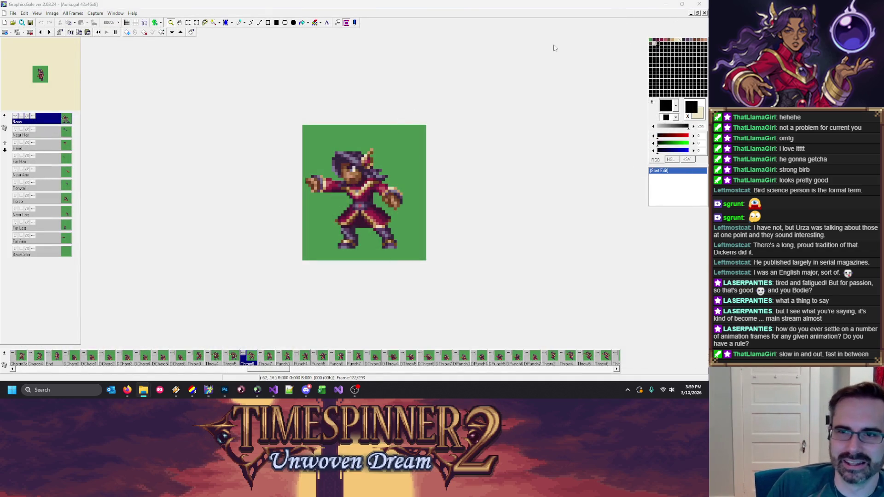
click(698, 4)
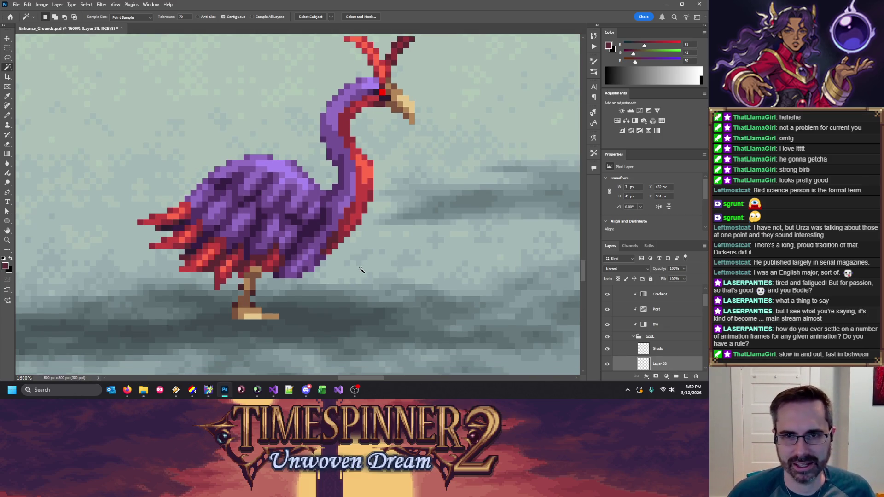
Step: Darken the bird's upper leg pixels with a grey sampled from the leg
key(e)
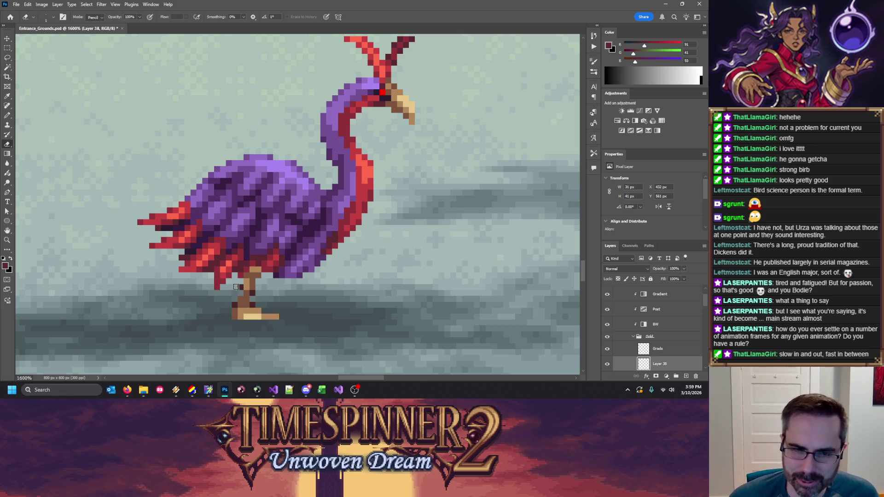
key(b)
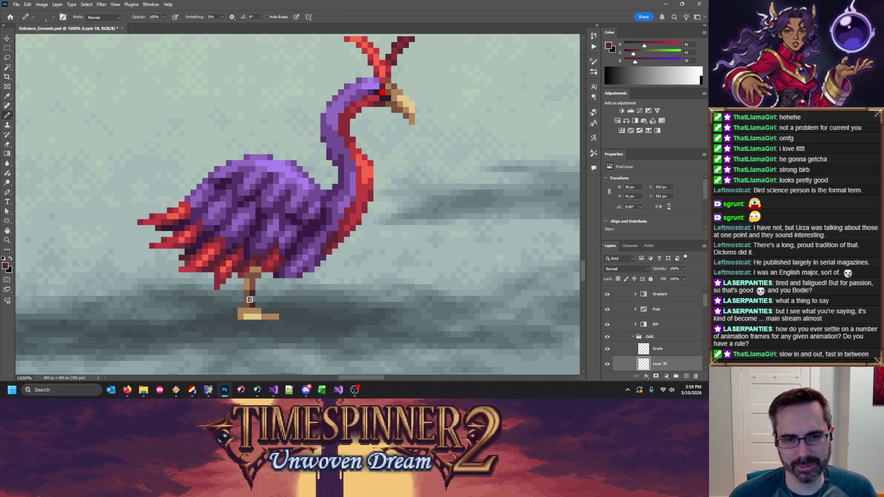
alt+click(256, 277)
drag(248, 280, 248, 289)
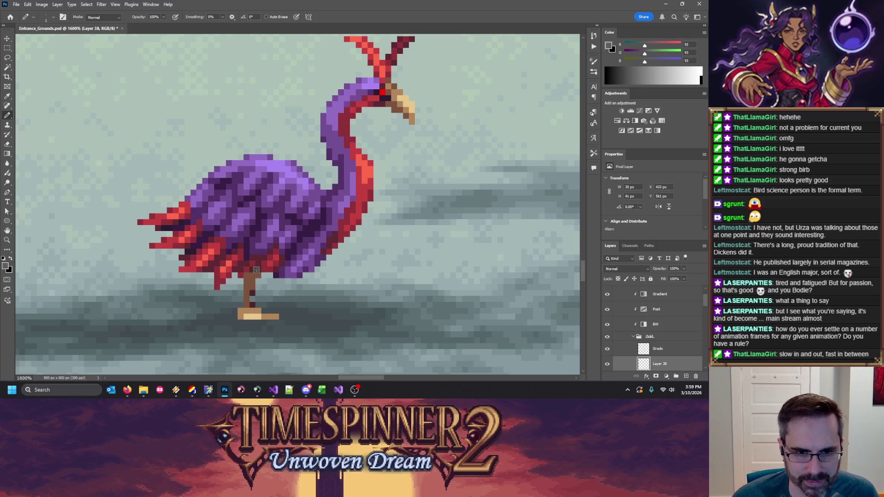
alt+click(254, 274)
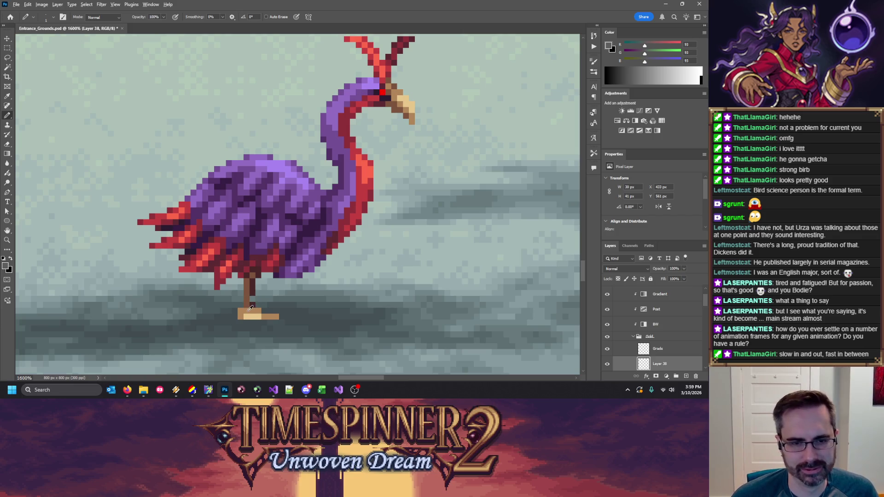
alt+click(250, 308)
alt+click(249, 287)
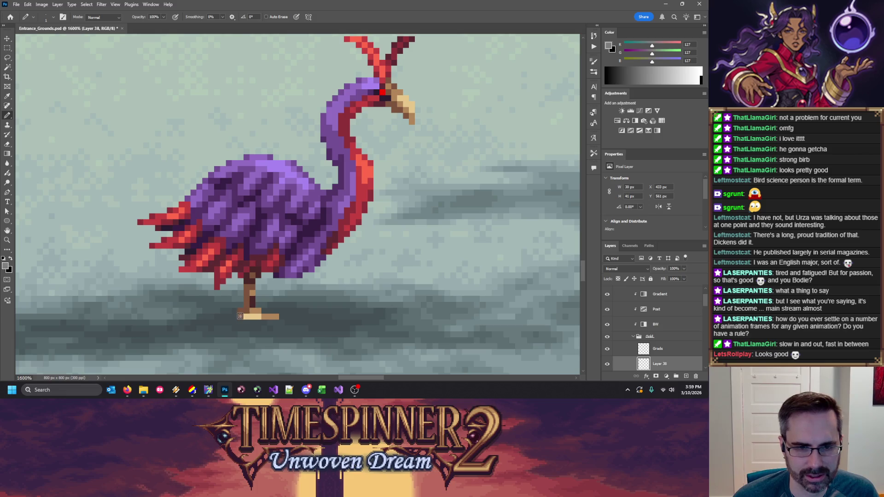
Step: Erase the rightmost and bottom dark foot pixels and paint a light pixel on the foot
click(275, 317)
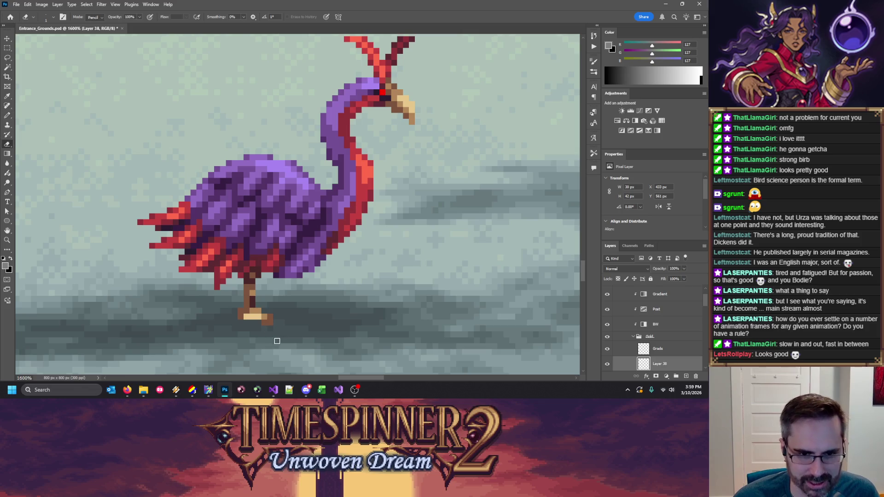
click(271, 327)
alt+click(269, 316)
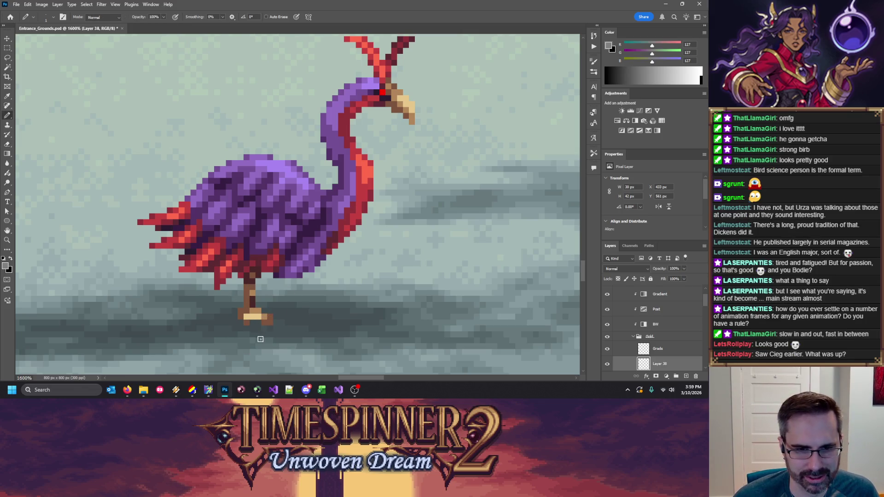
alt+click(261, 316)
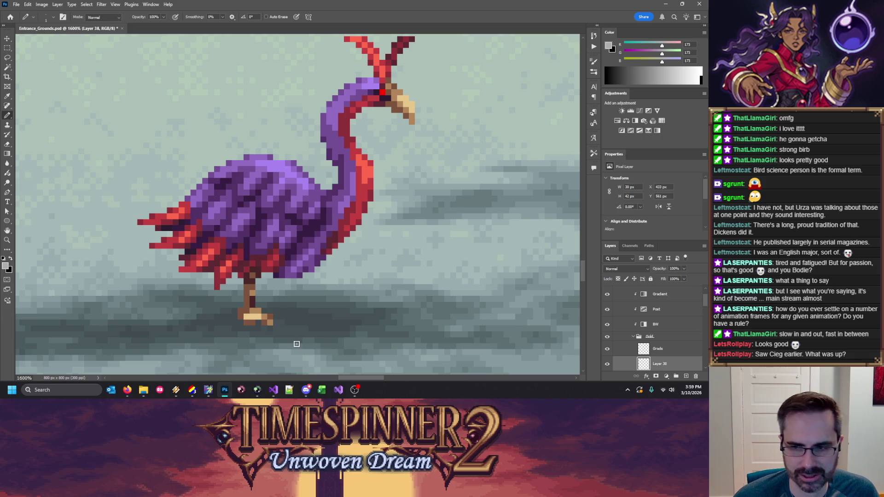
click(259, 316)
Step: Lighten a leg pixel with a sampled mid grey, then save the sprite
alt+click(246, 310)
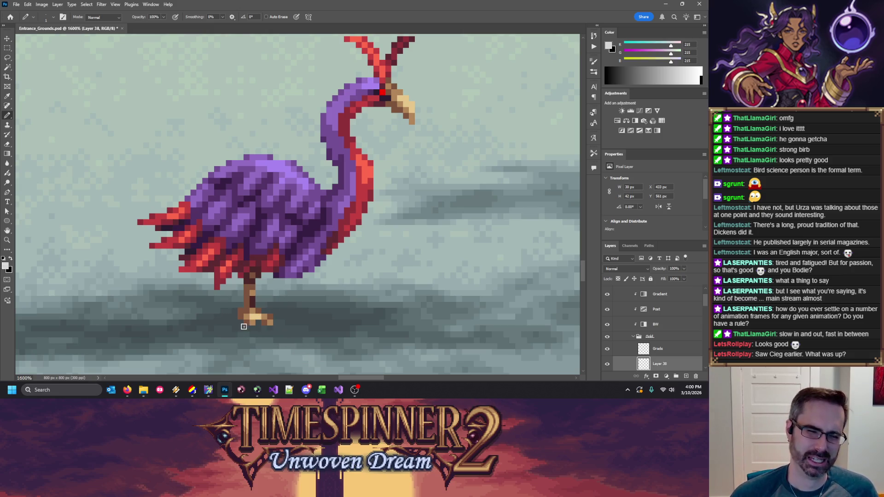
alt+click(251, 299)
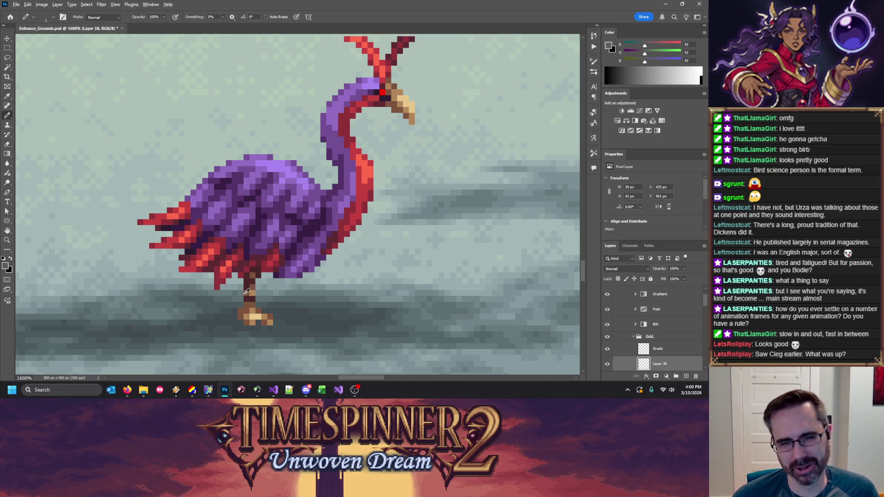
alt+click(246, 293)
click(253, 299)
alt+click(245, 300)
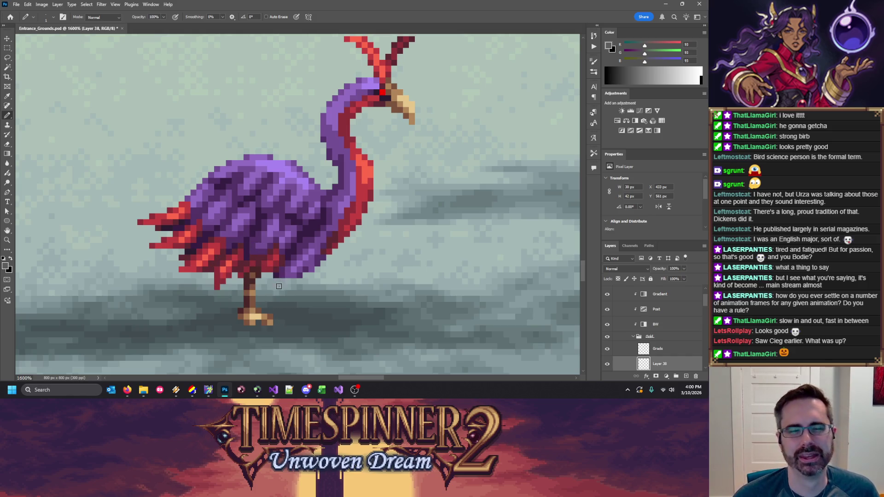
key(ctrl+s)
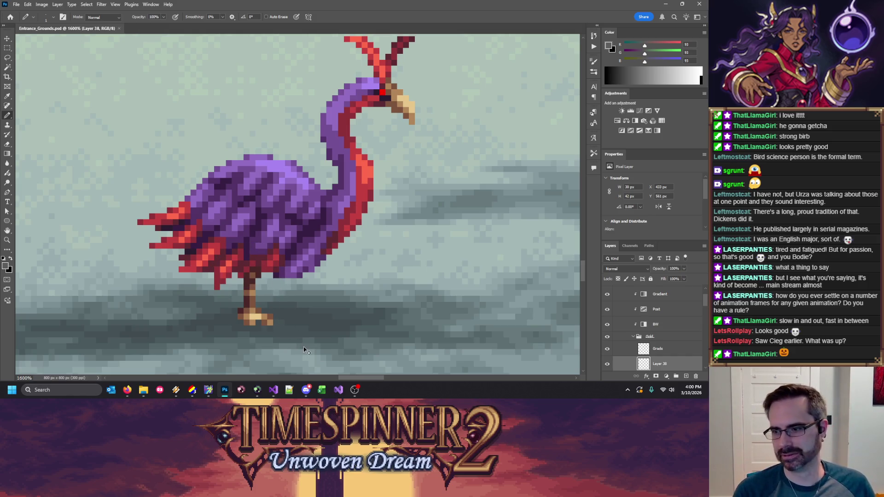
key(ctrl+minus)
key(ctrl+minus)
key(ctrl+minus)
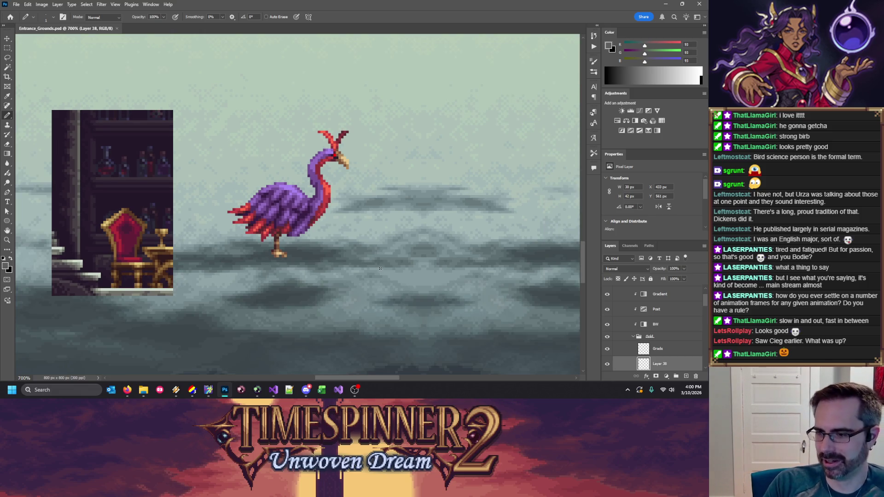
Step: Merge a copy of the Goose group into one layer and box the bird with the Rectangular Marquee
scroll(371, 252, up, 1)
scroll(371, 252, up, 1)
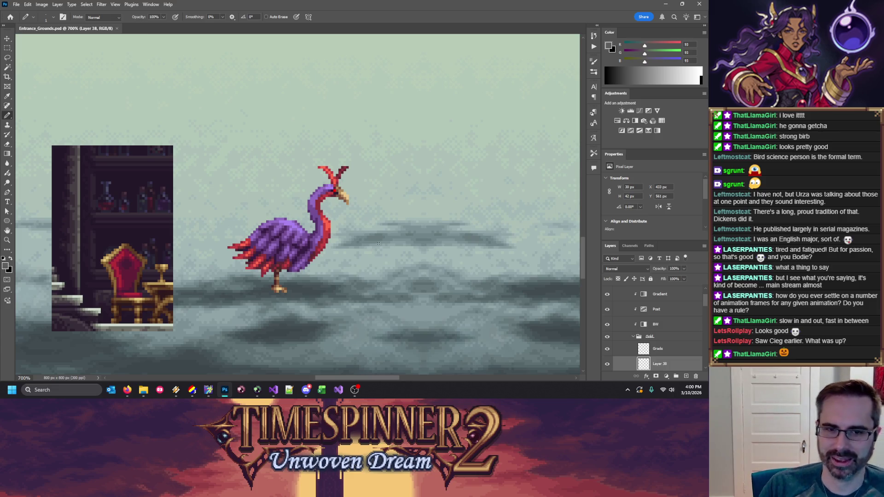
scroll(654, 331, up, 2)
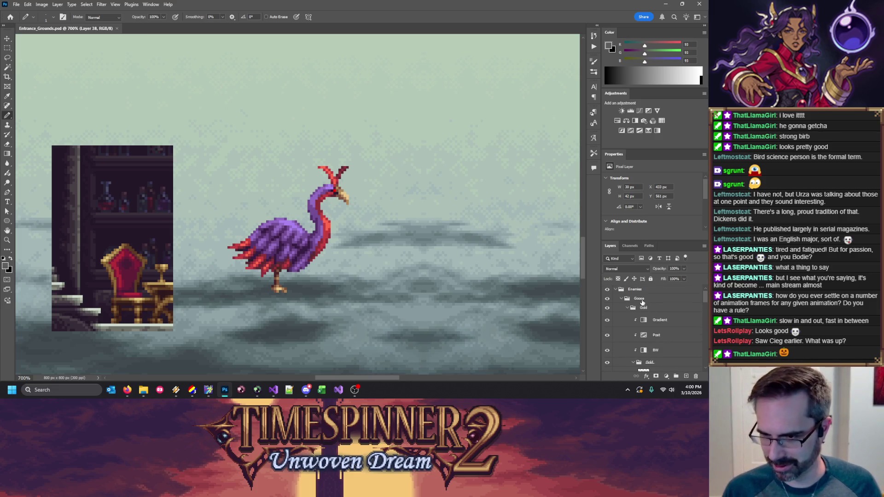
click(640, 299)
key(ctrl+e)
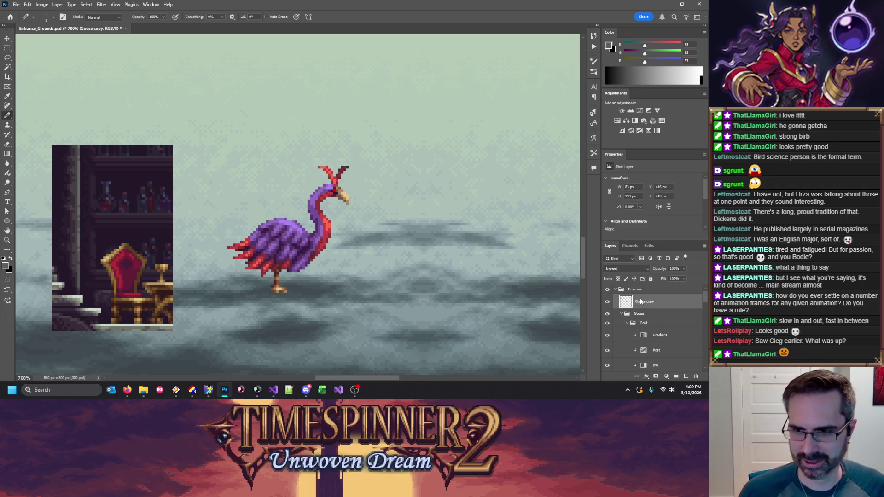
click(6, 48)
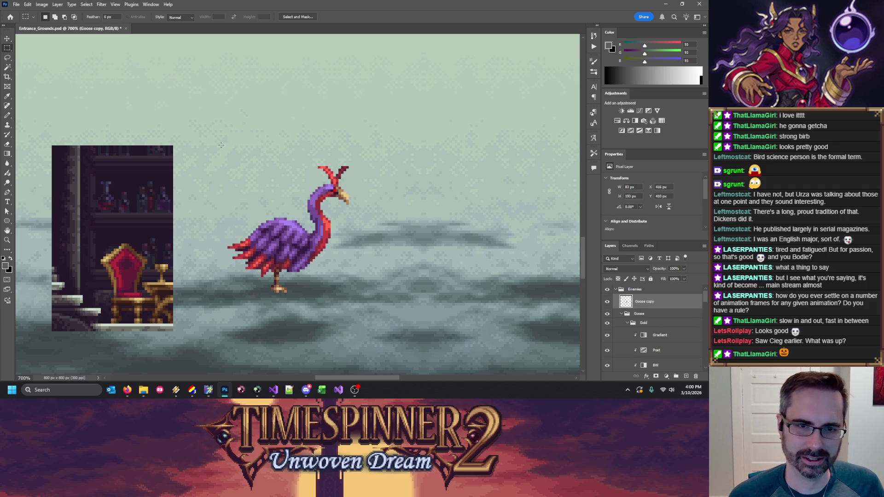
drag(220, 143, 395, 316)
key(w)
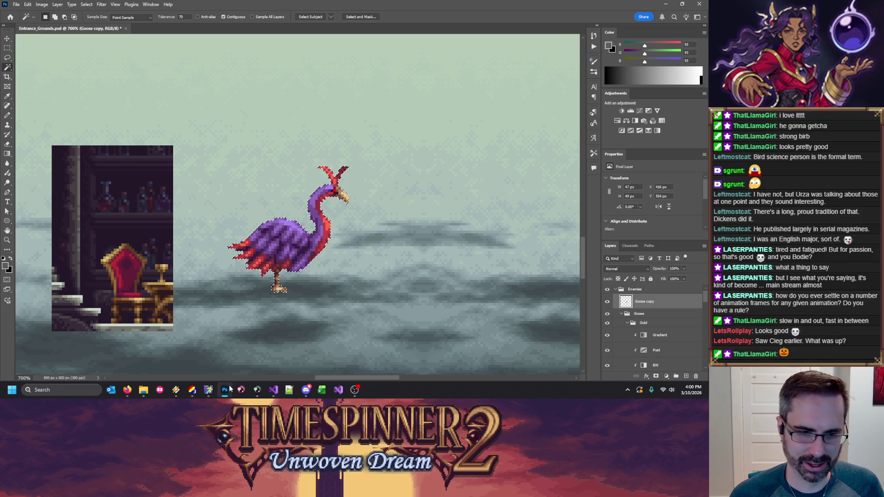
click(208, 390)
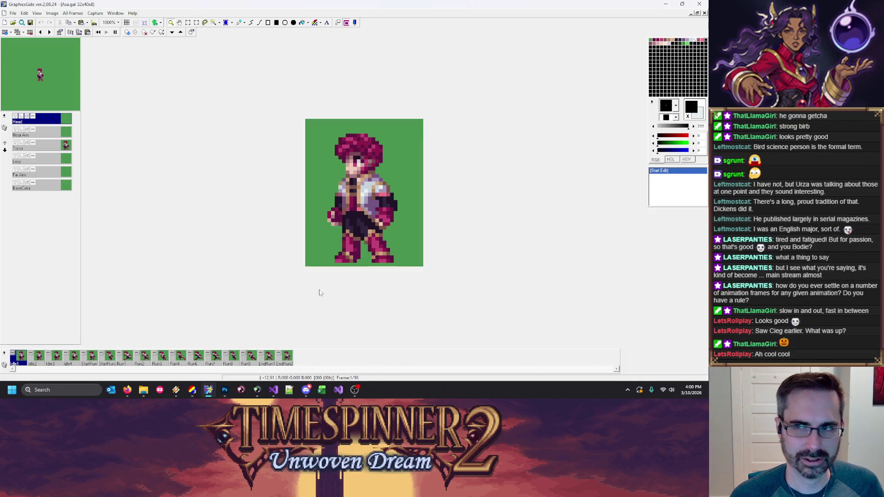
Step: Close GraphicsGale and reopen the Goose.png sprite sheet from IDraw3's recent files
click(701, 4)
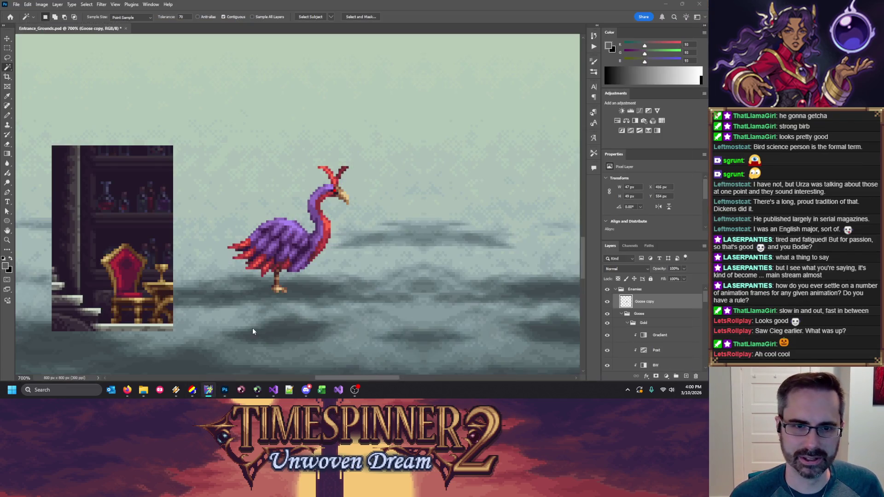
click(193, 392)
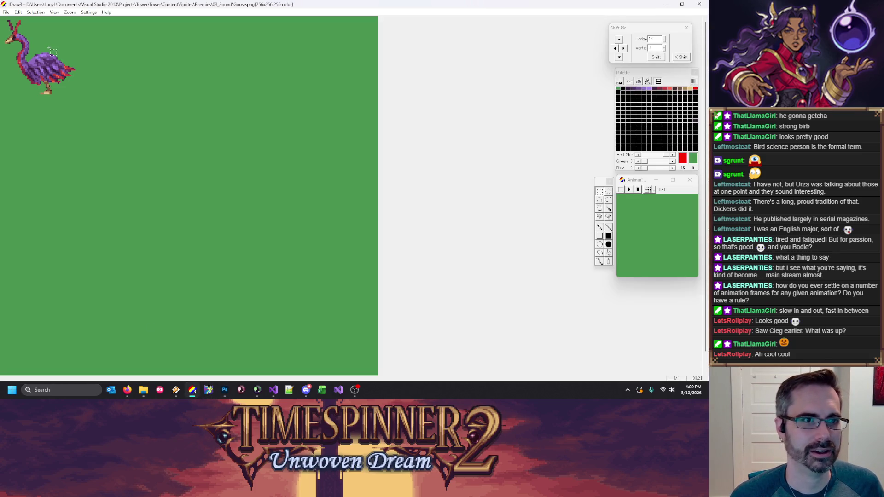
click(6, 12)
click(44, 85)
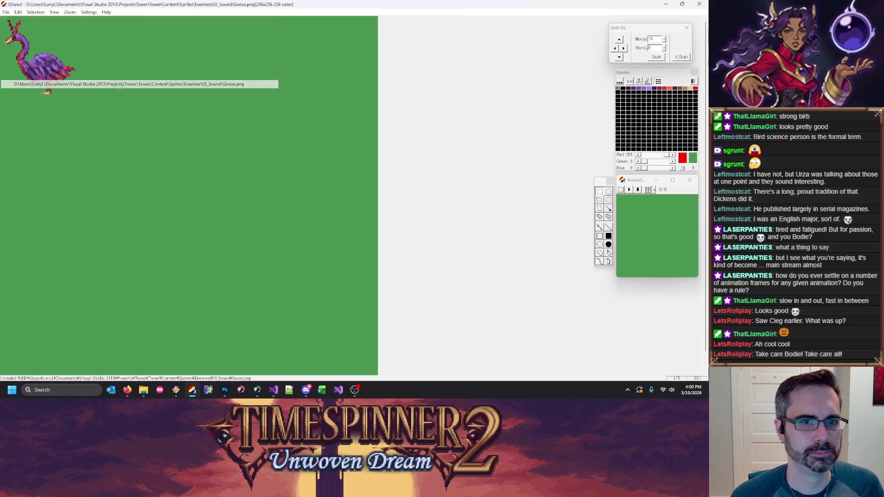
Step: Paste the bird, flip it horizontally, and align it top-left using a 1,1 unit grid
key(ctrl+v)
right_click(98, 61)
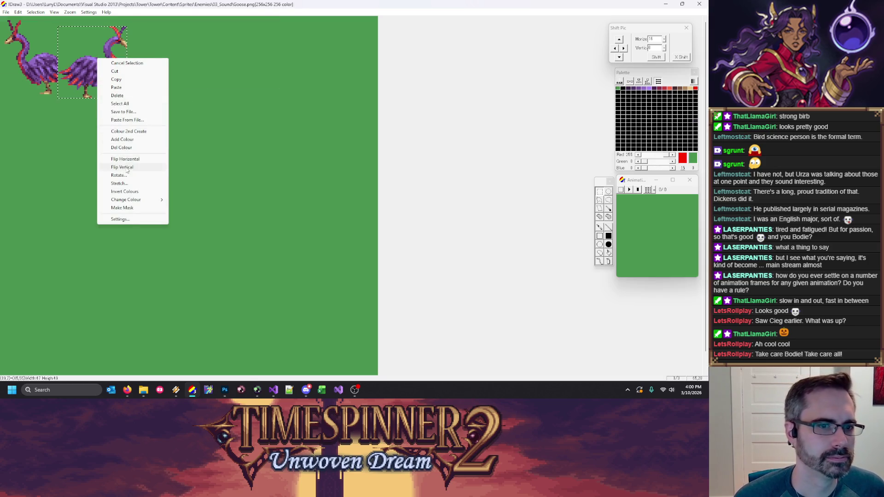
click(126, 159)
drag(91, 72, 58, 63)
click(89, 12)
click(97, 88)
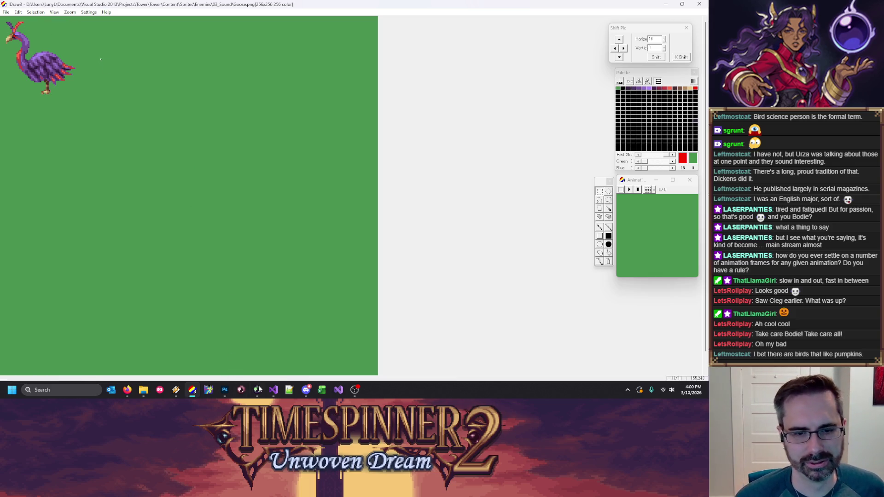
click(273, 392)
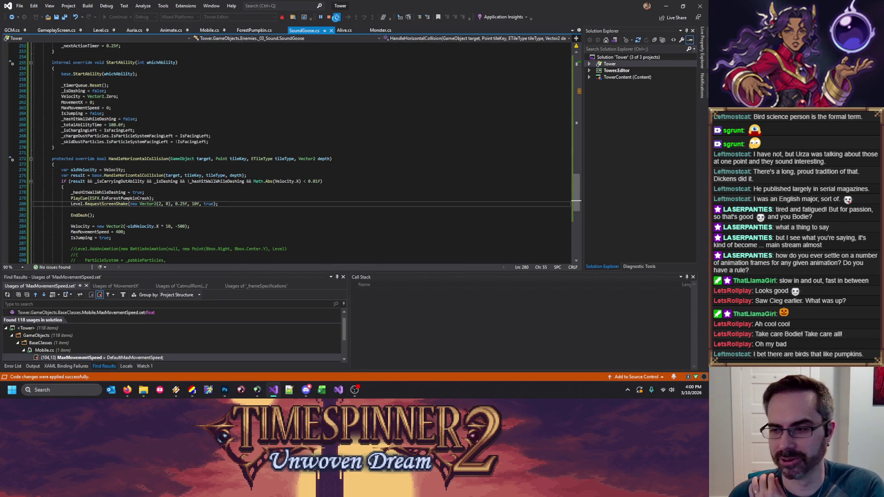
Step: Stop debugging the Tower game in Visual Studio so a fresh build starts
click(336, 17)
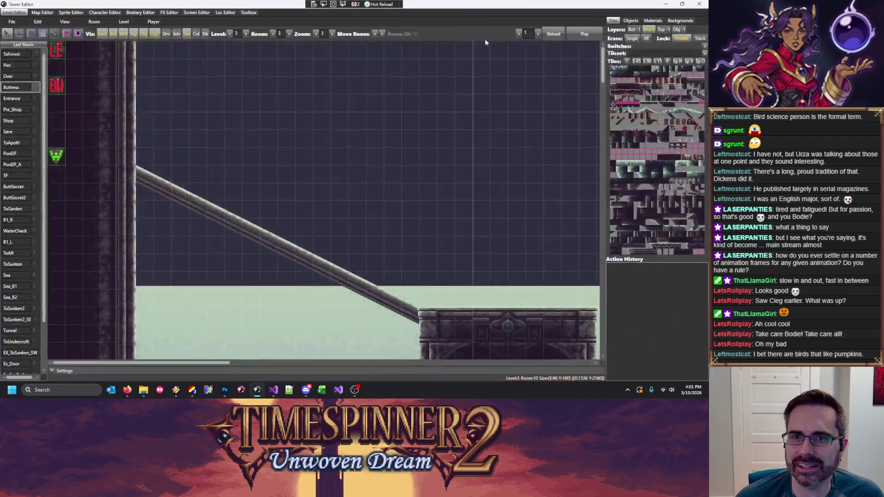
Step: Playtest the bridge room, teleporting the player along the bridge to the purple bird, then stop
key(Right)
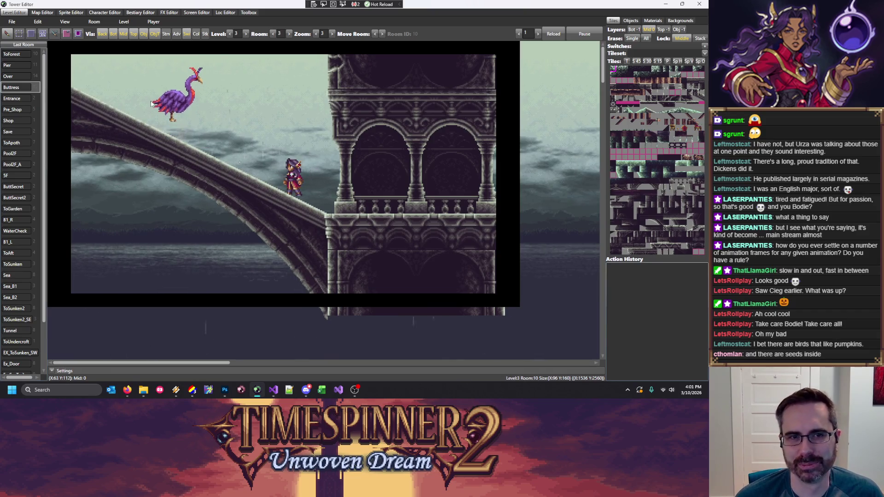
click(294, 166)
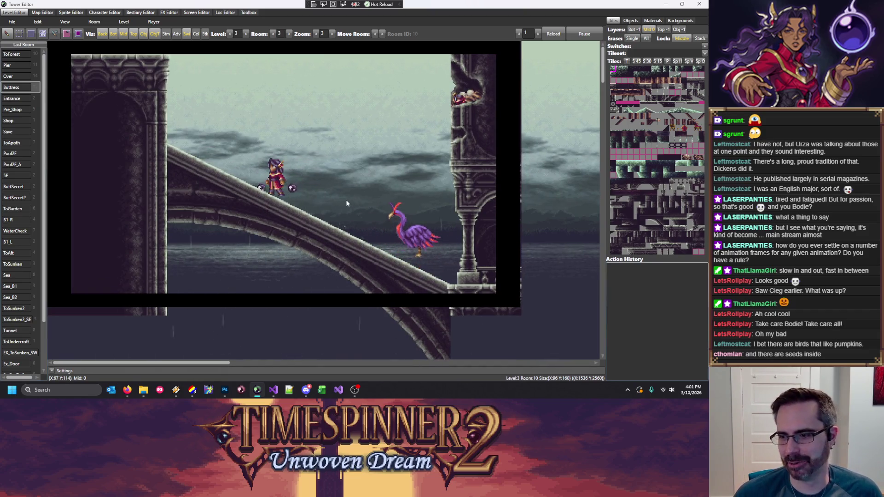
click(382, 210)
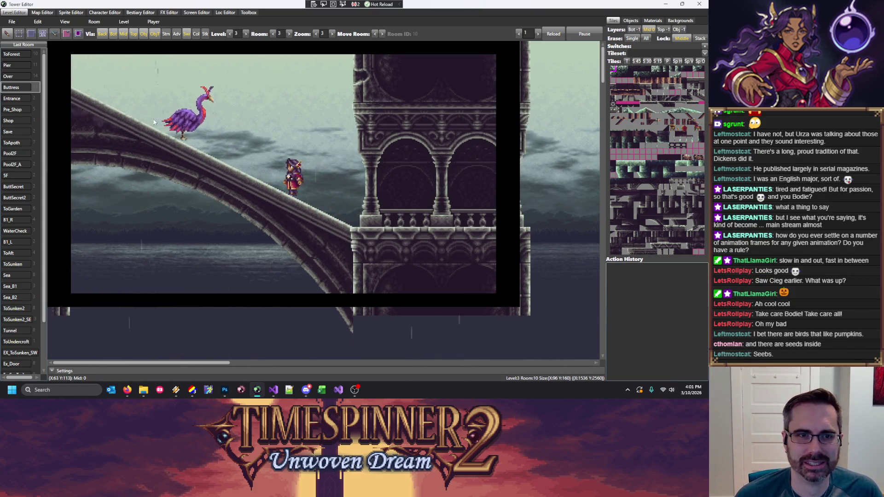
click(246, 148)
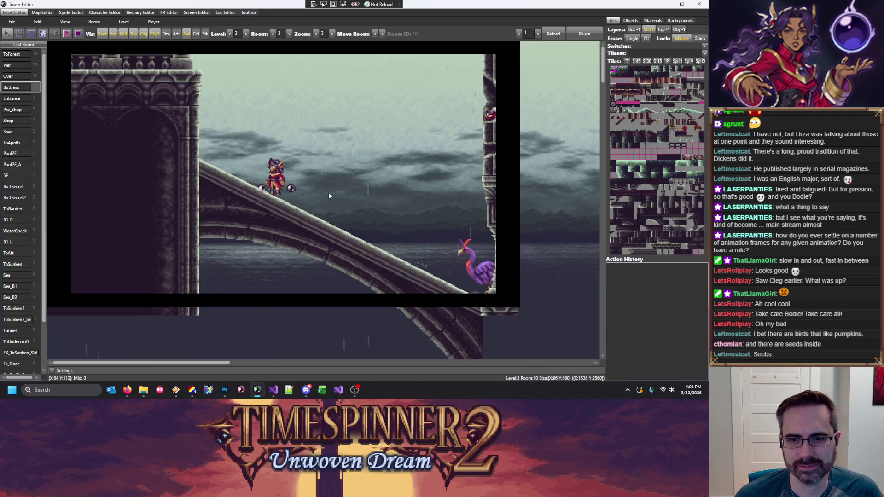
click(239, 166)
click(378, 183)
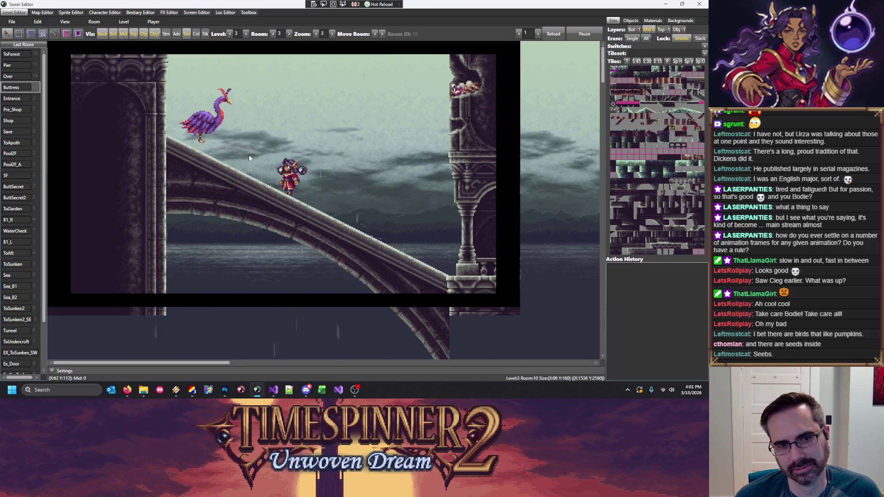
click(340, 205)
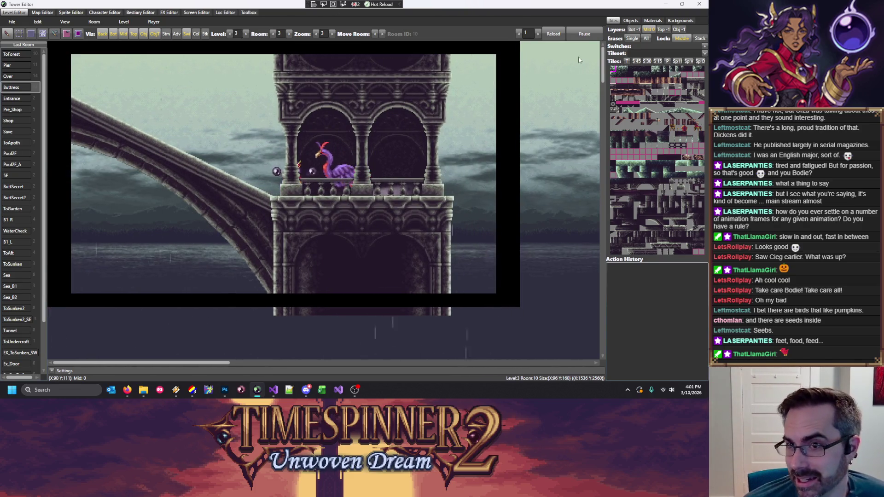
click(585, 35)
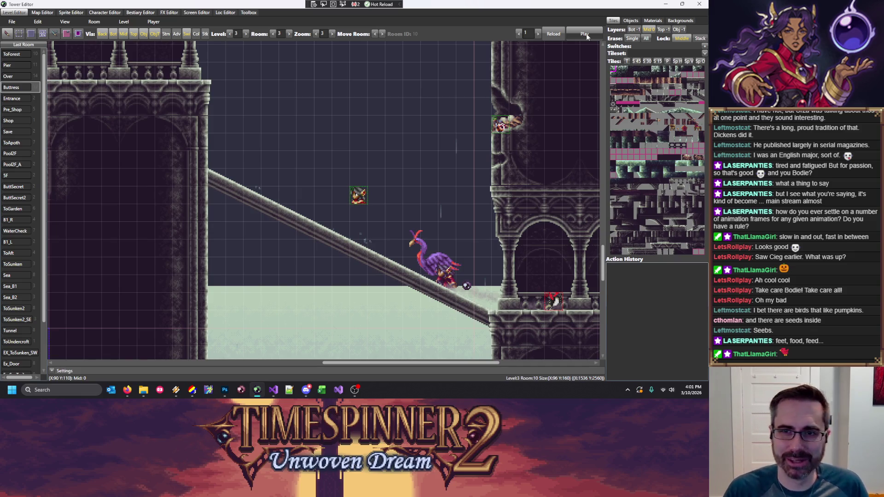
Step: Replay the level, running the player back and forth along the tower balcony beside the bird
click(585, 35)
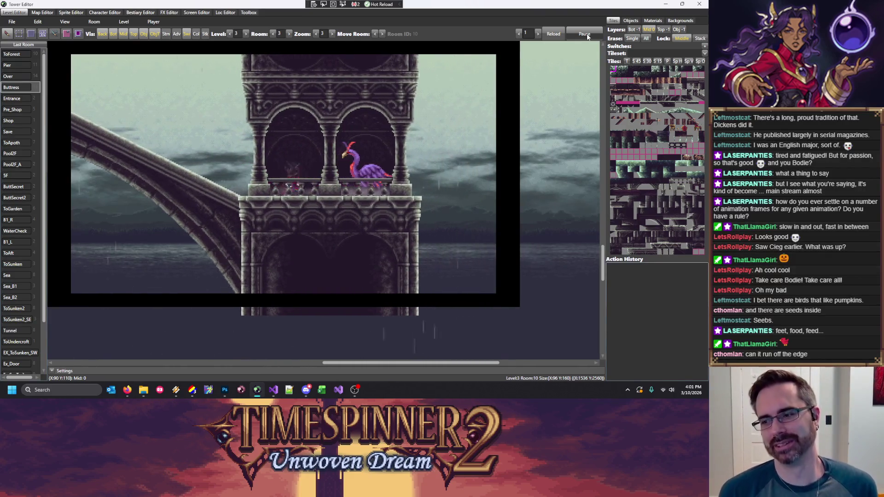
key(Left)
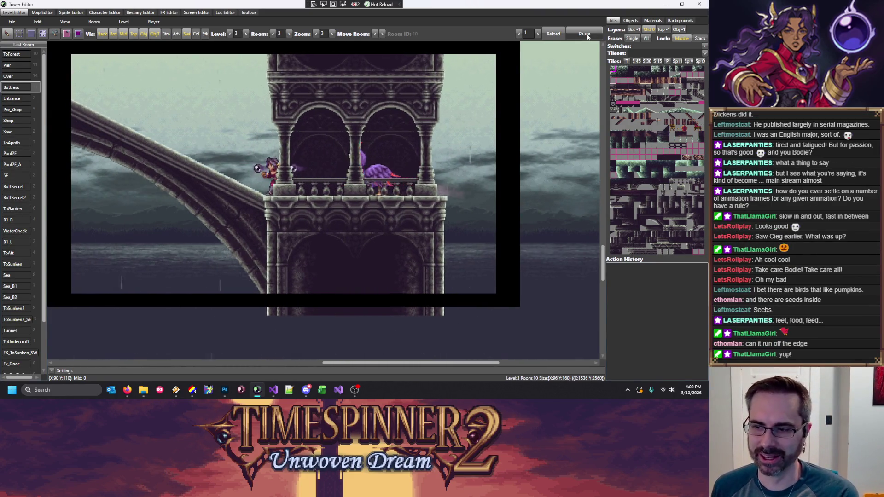
key(Right)
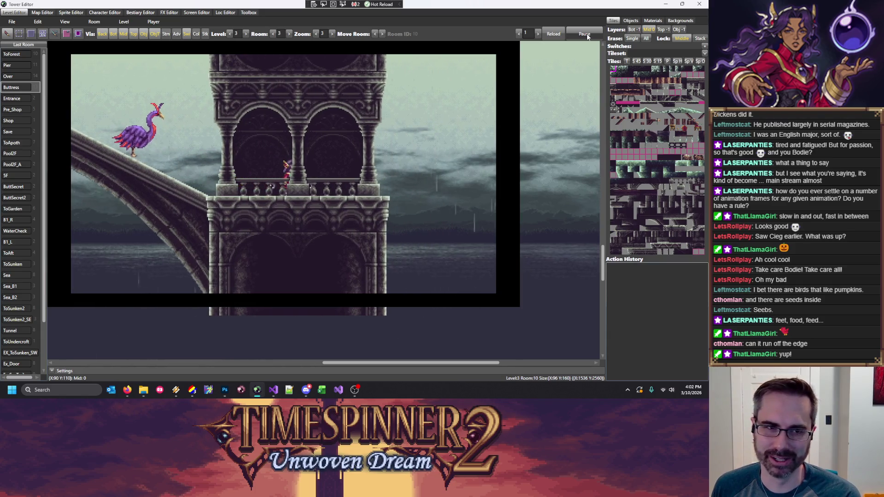
key(Left)
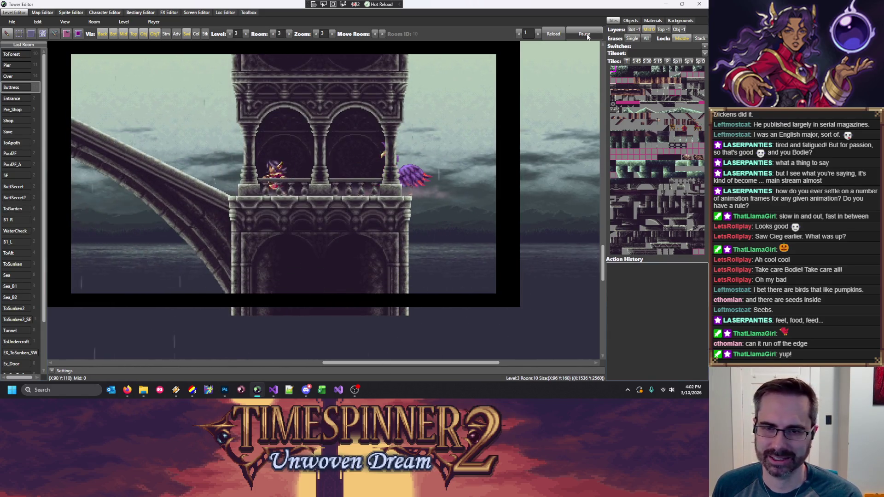
key(Right)
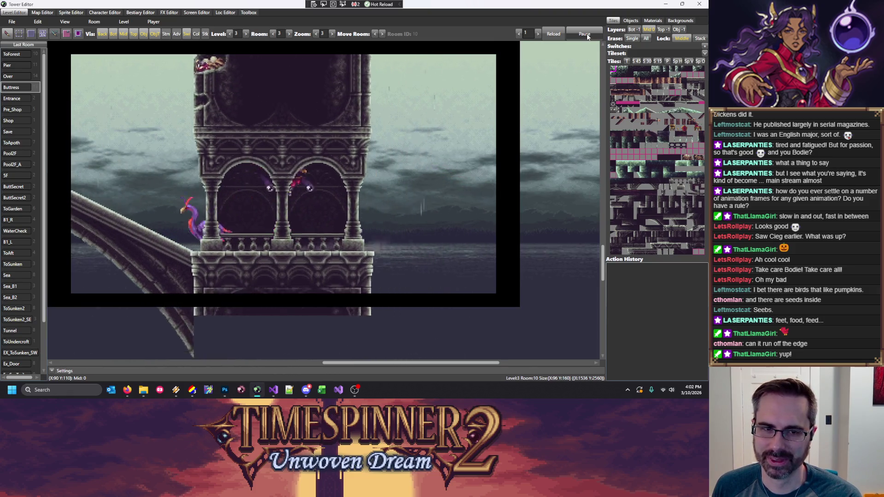
key(Right)
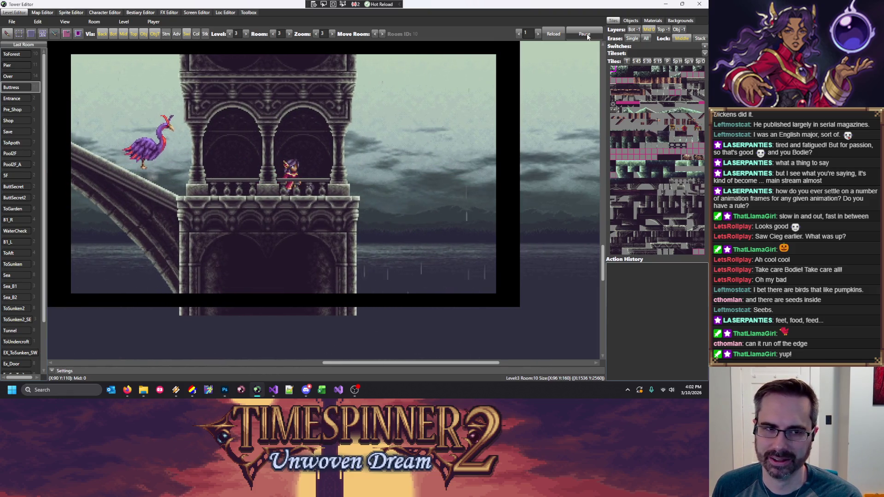
key(Left)
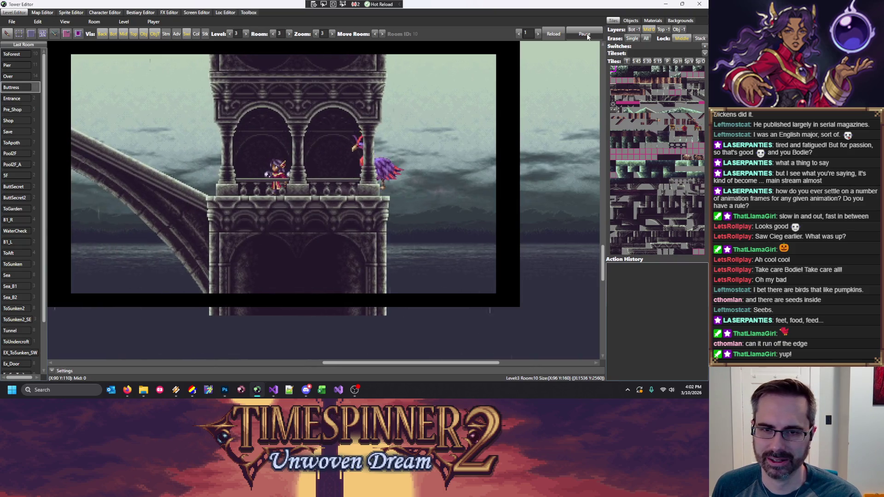
key(Right)
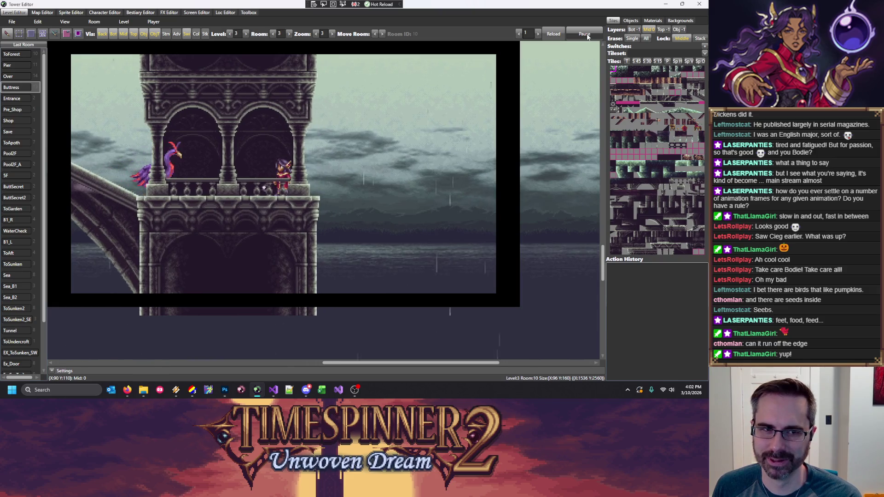
key(Left)
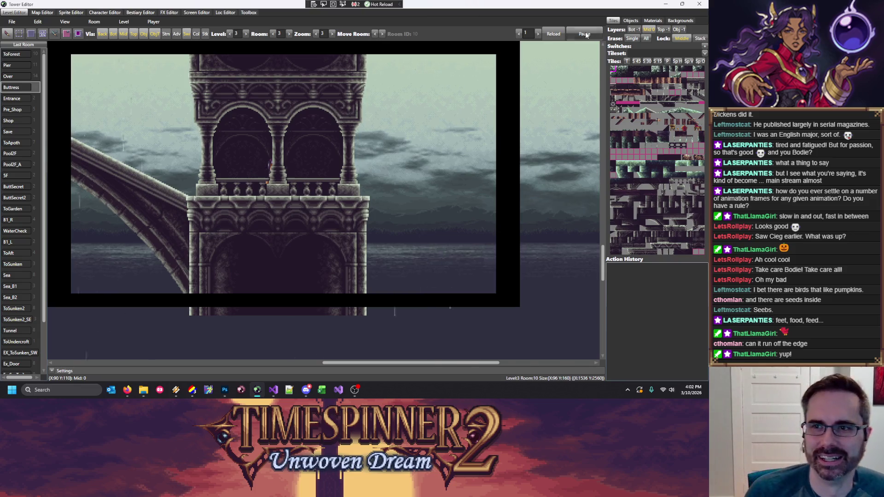
click(584, 33)
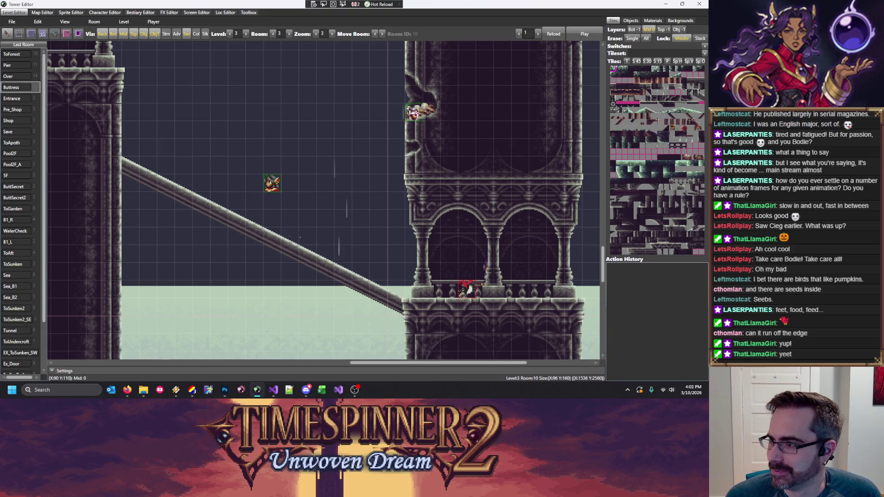
key(alt+Tab)
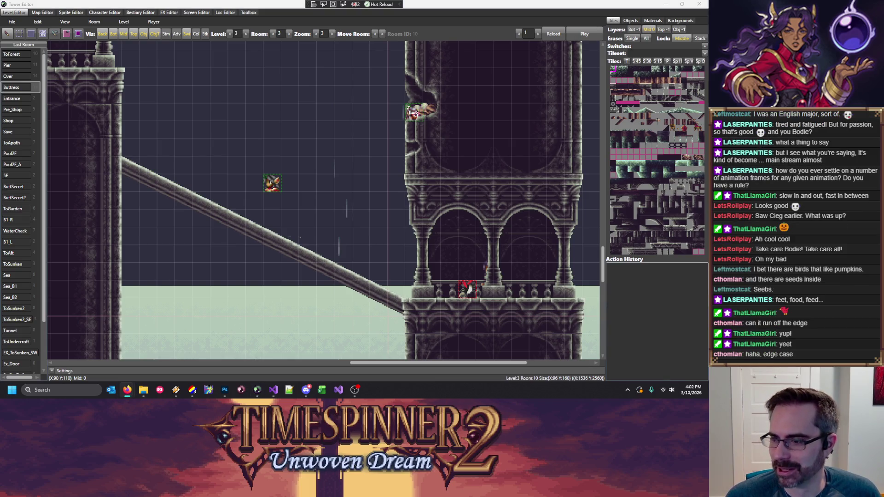